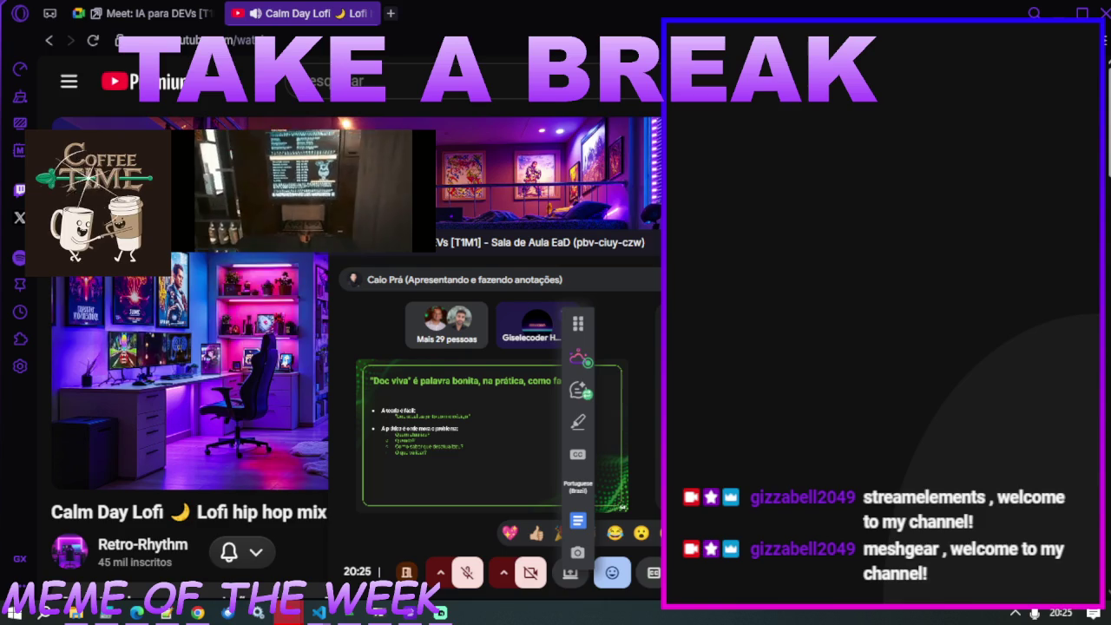
Close the 'Calm Day Lofi' YouTube tab and return to the IA para DEVs class
mouse_move(109, 470)
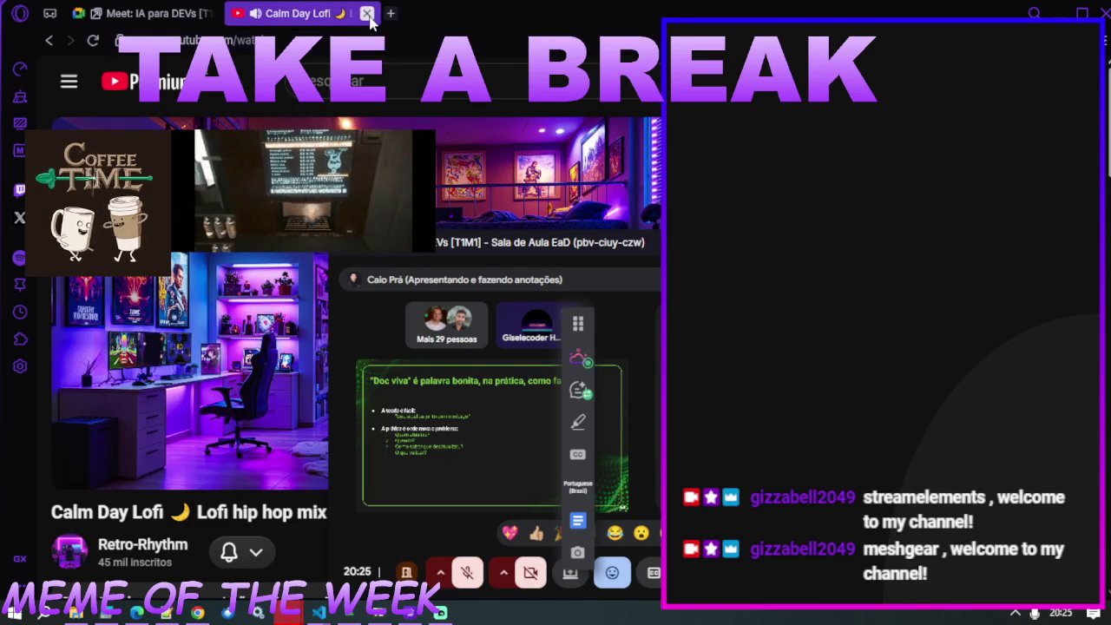
left_click(368, 14)
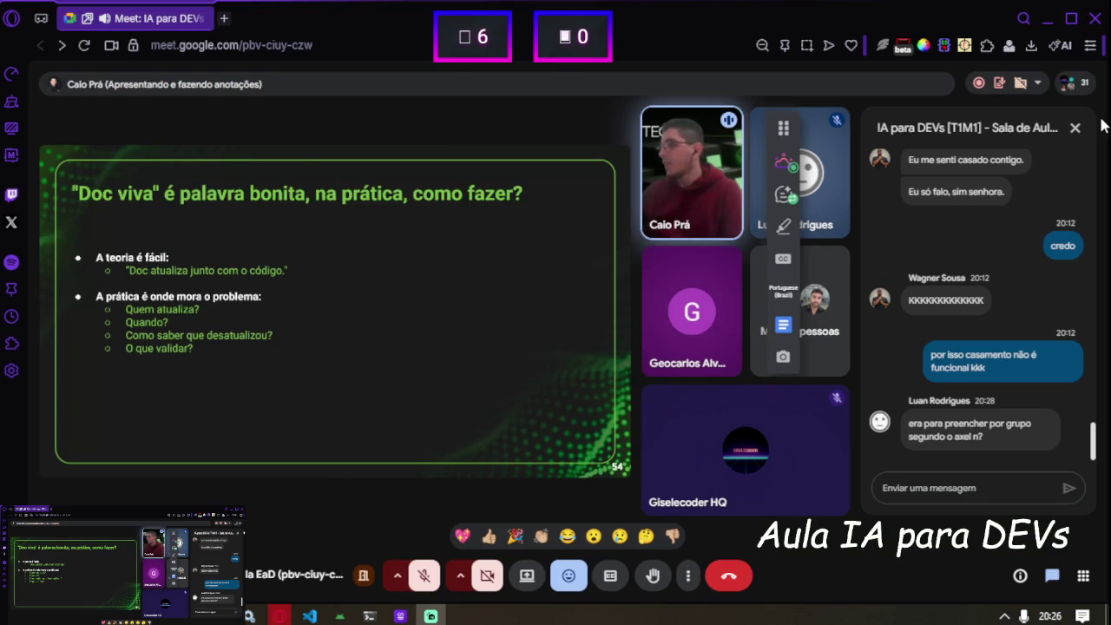
left_click(1074, 127)
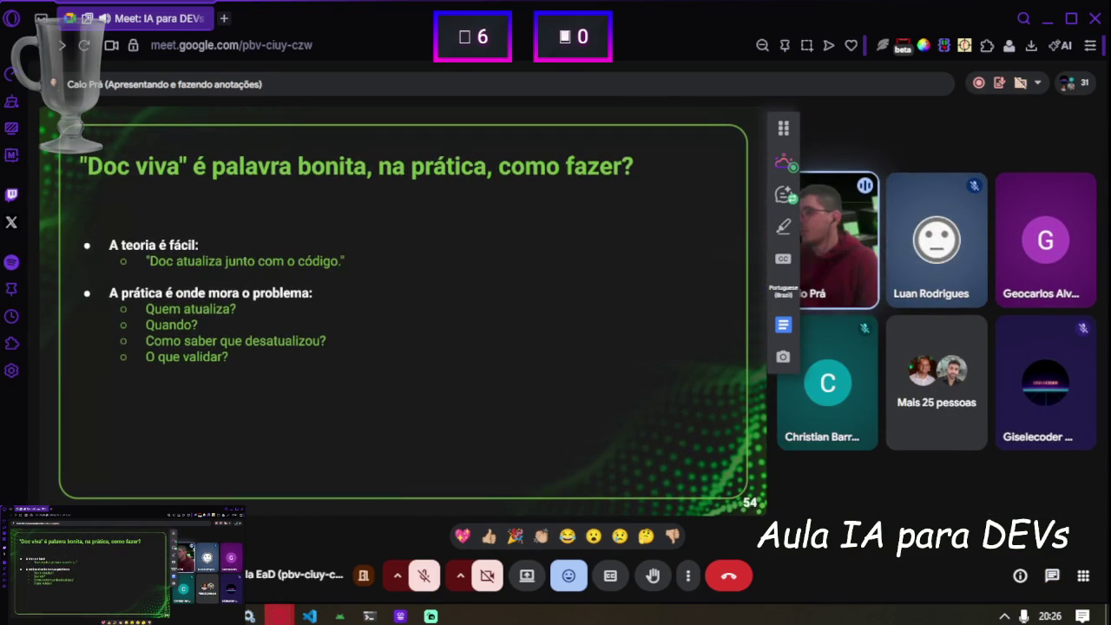
Drag the floating Tactiq toolbar to the left edge and make the browser full screen
mouse_move(783, 128)
left_mouse_down()
mouse_move(67, 208)
mouse_move(58, 342)
left_mouse_up()
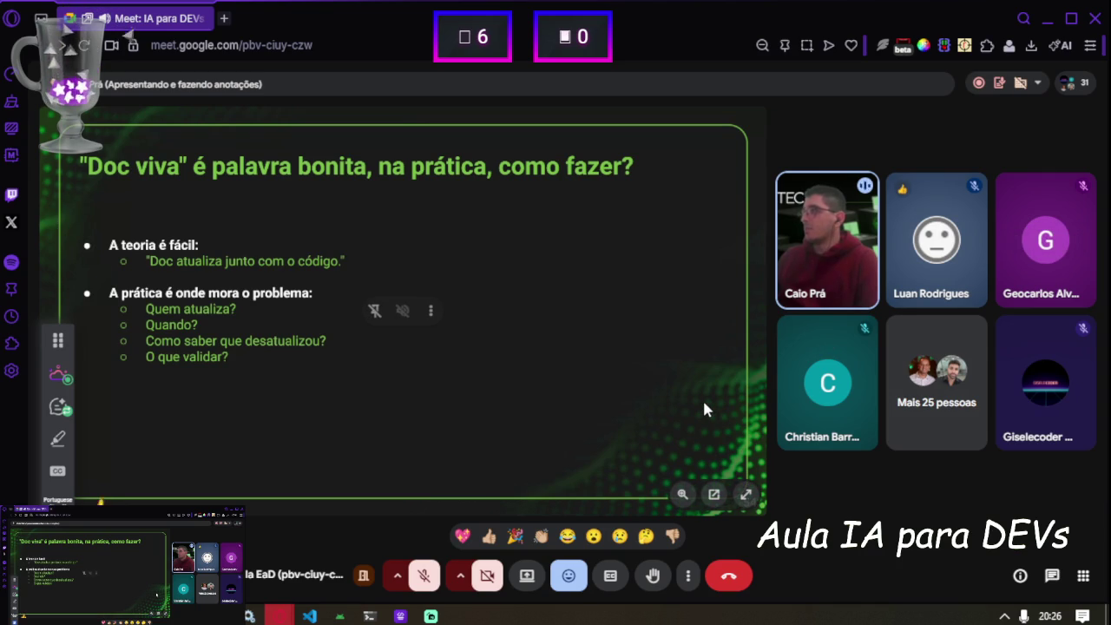
key("F11")
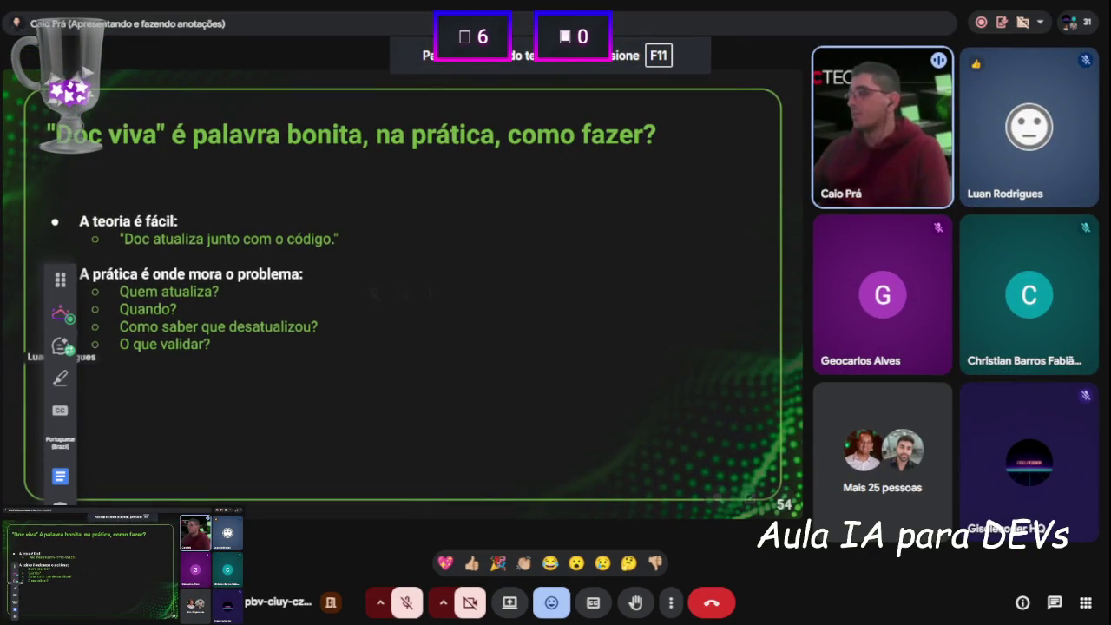
Tuck the side toolbar lower on the left edge and turn the camera on with Ctrl+E
mouse_move(59, 283)
left_mouse_down()
mouse_move(52, 336)
mouse_move(37, 349)
left_mouse_up()
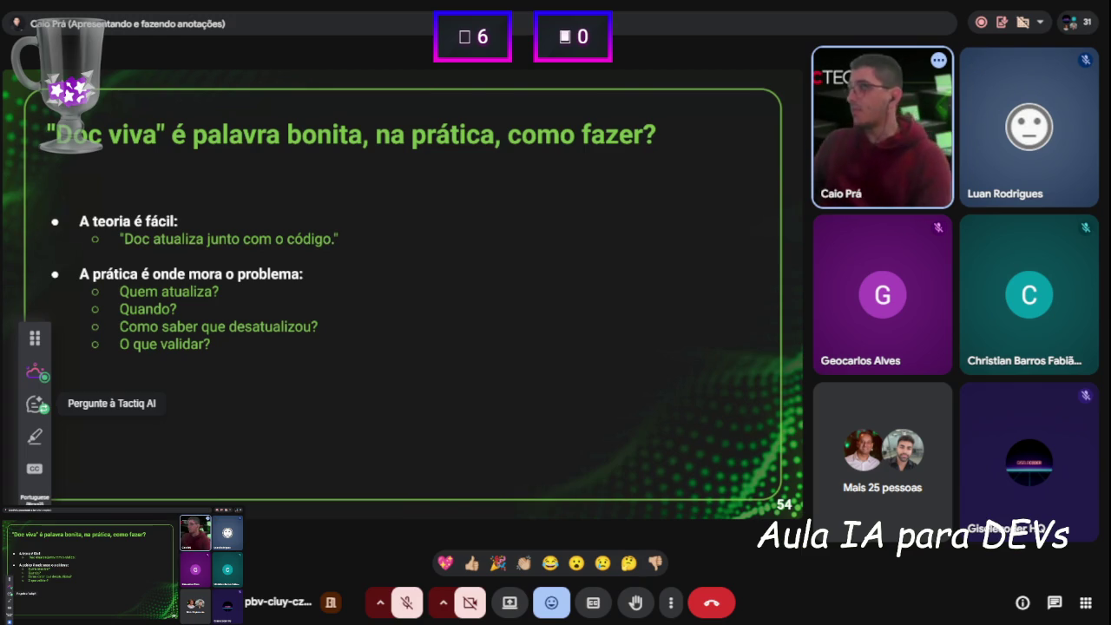
key("ctrl+e")
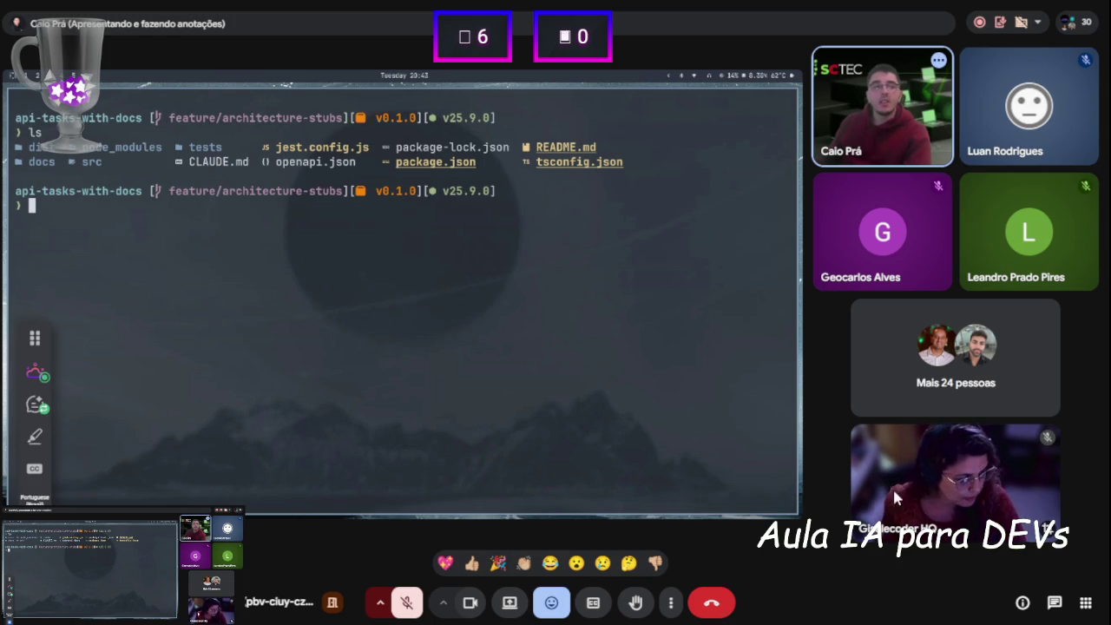
Turn off the camera and launch Claude Code with `claude` in the shared terminal
left_click(468, 605)
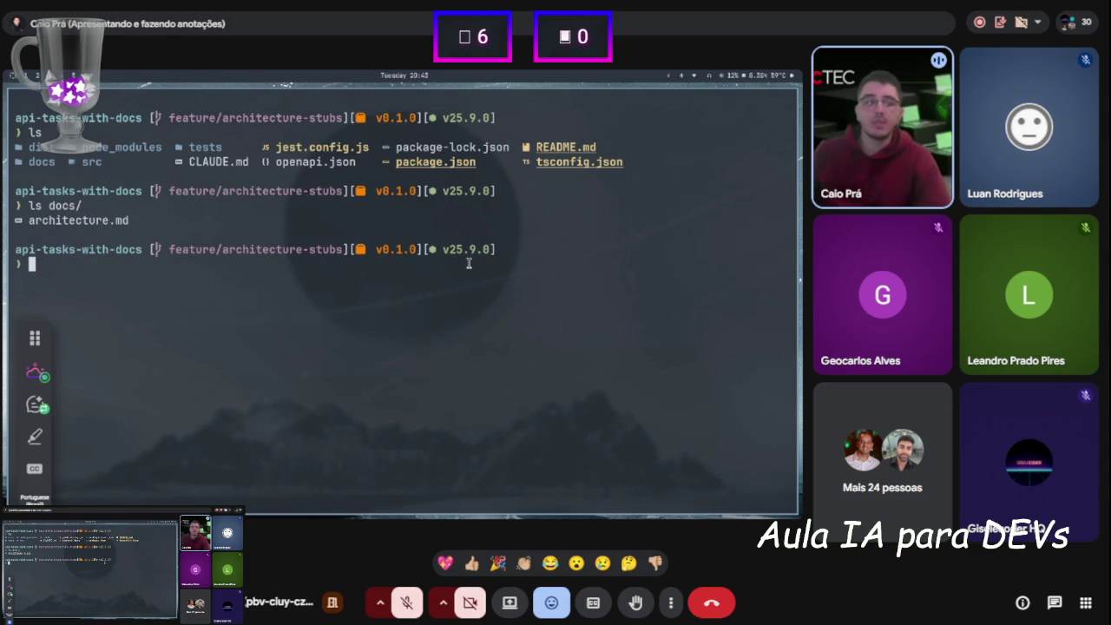
type("s docs/")
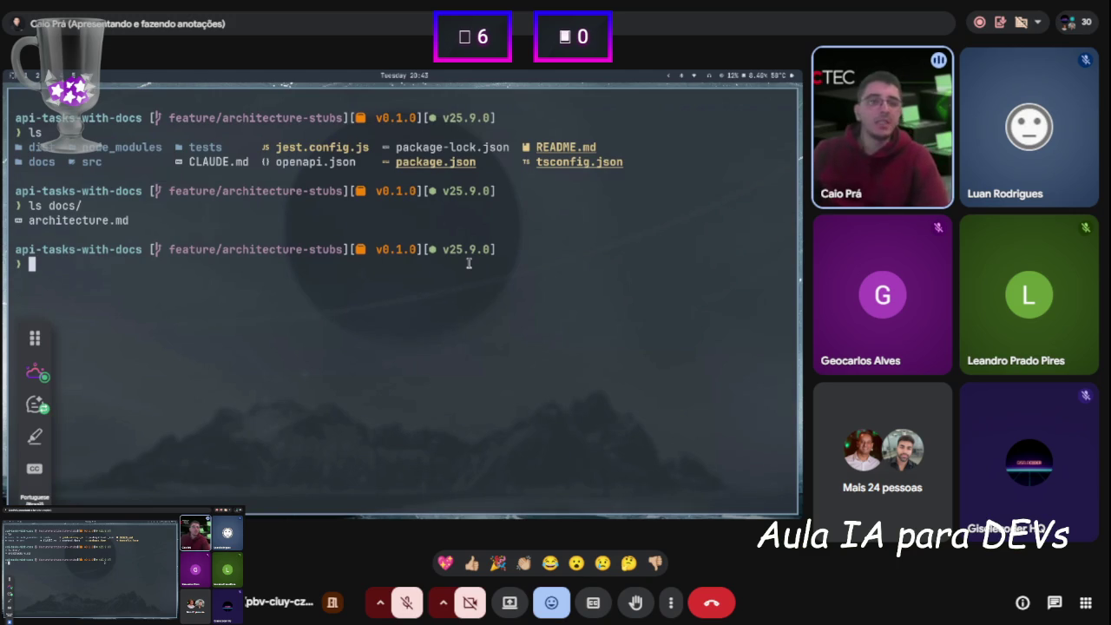
type("claude")
key("Return")
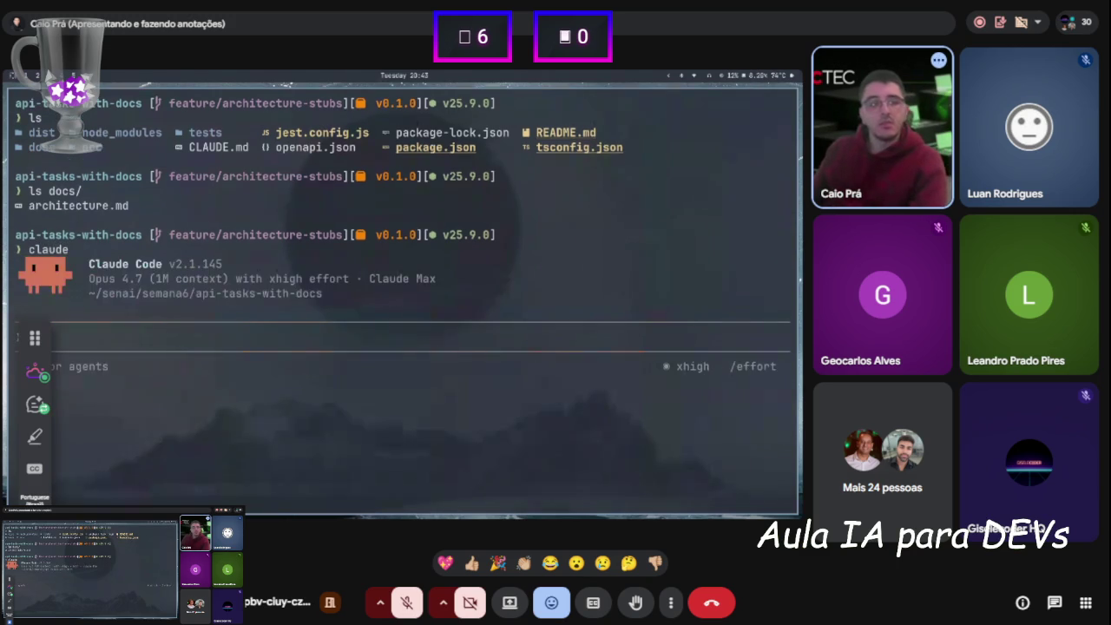
Type 'crie um endpoint novo em /tasks; ele será usado pra compartilhar os dados de uma task do usuário:'
type("create")
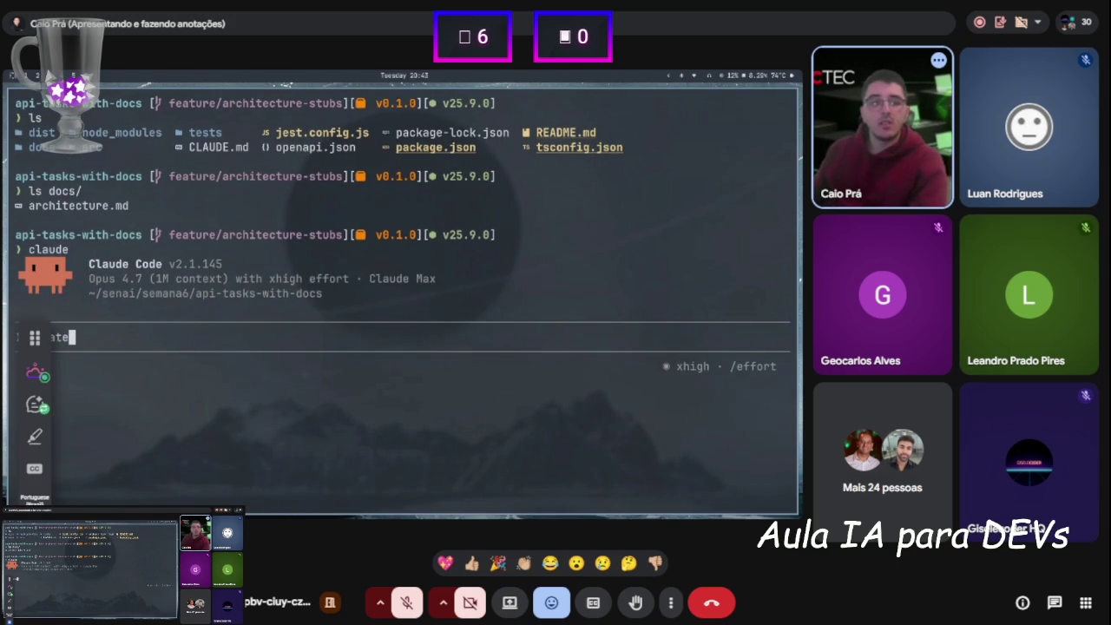
key("ctrl+u")
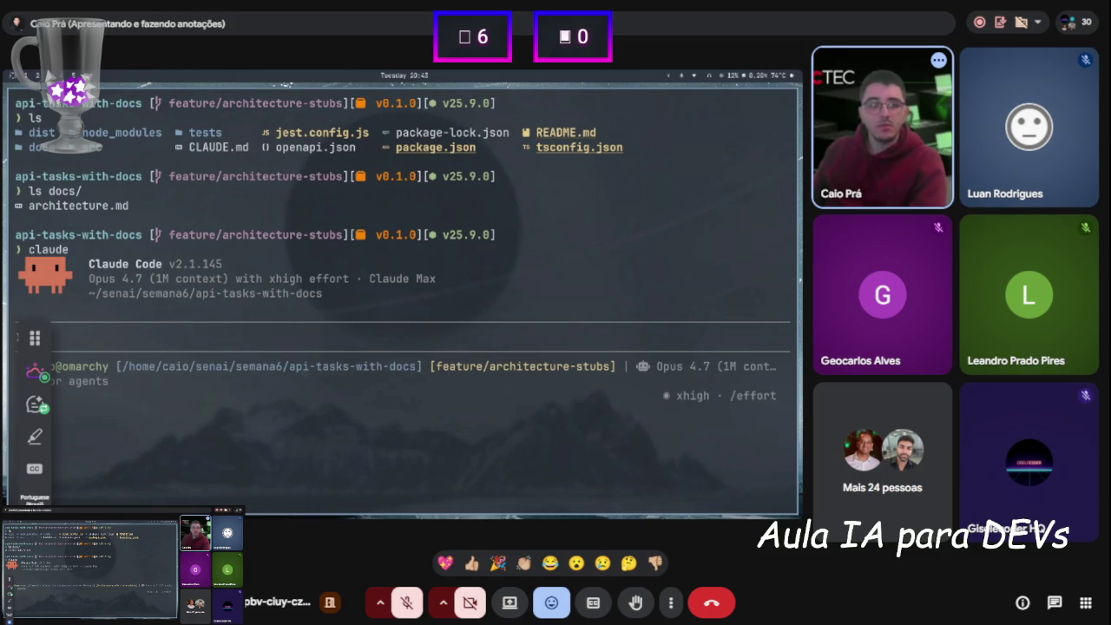
type("crie um endpoint novo ")
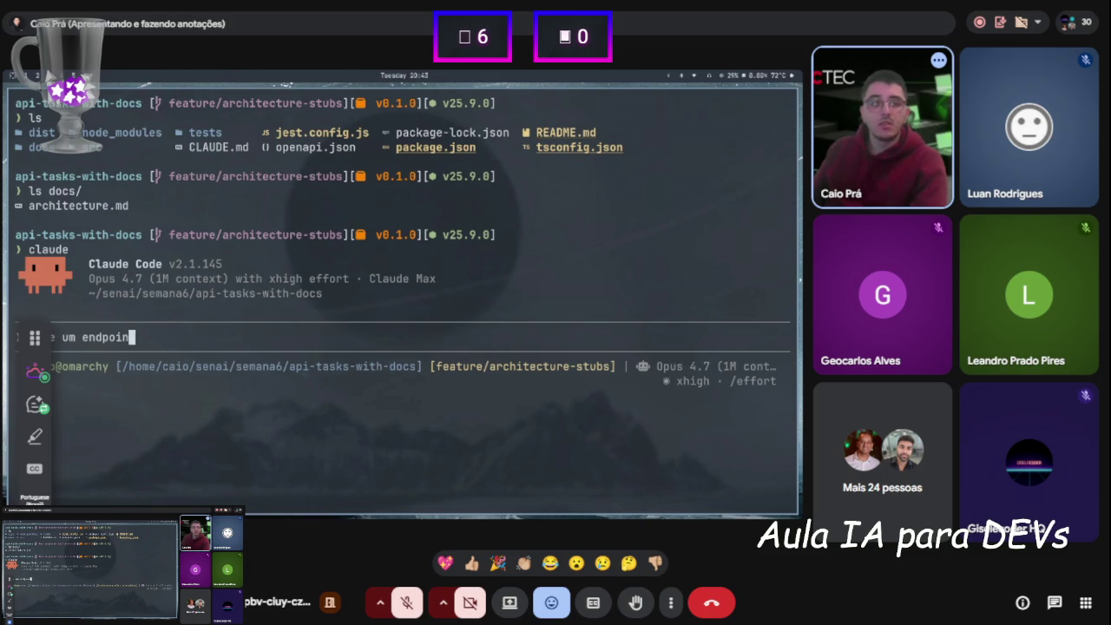
type("em /as")
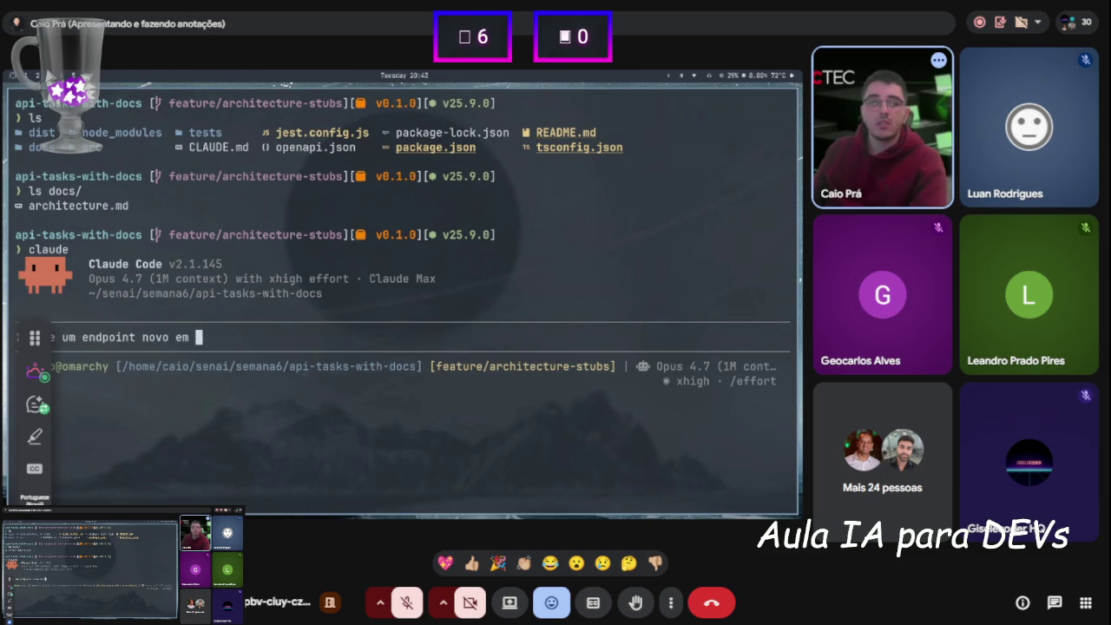
key("BackSpace")
key("BackSpace")
type("ta")
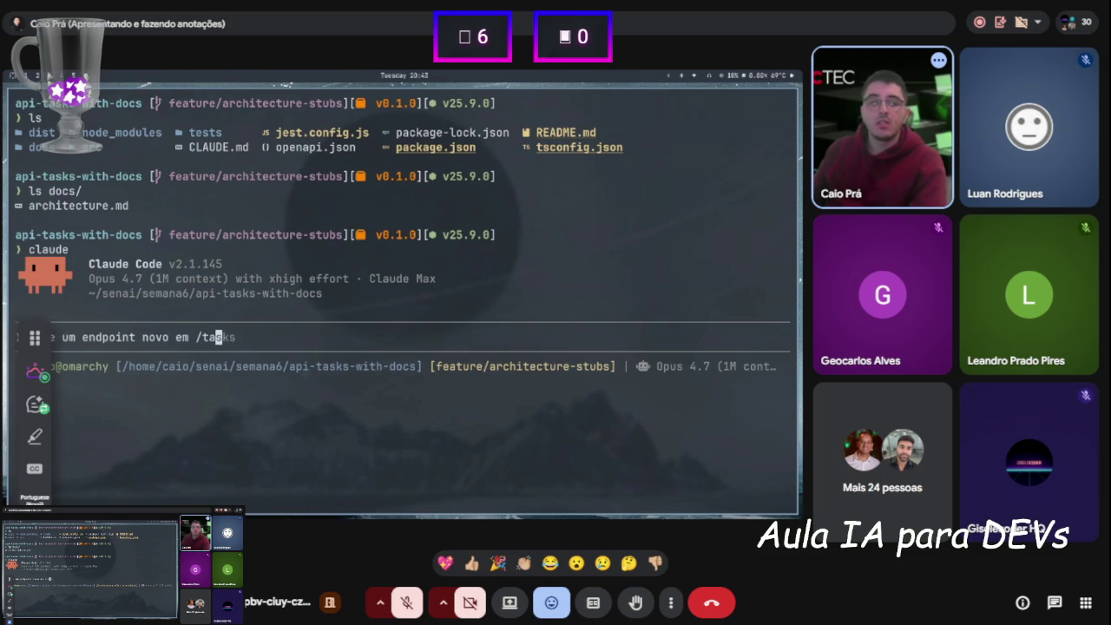
type("sks;")
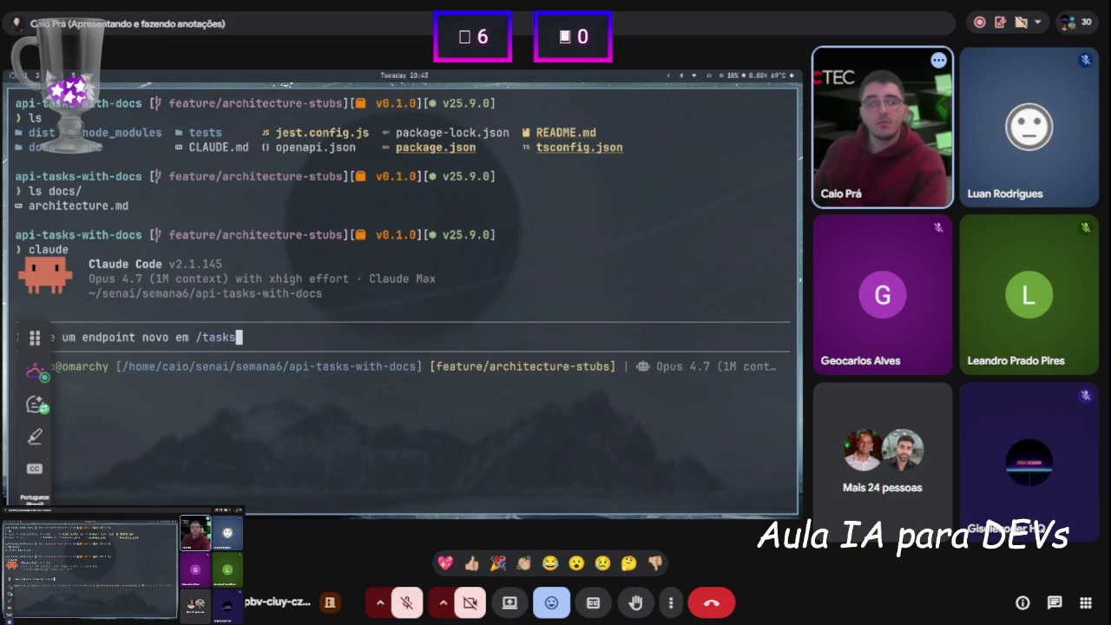
type(" ele ser")
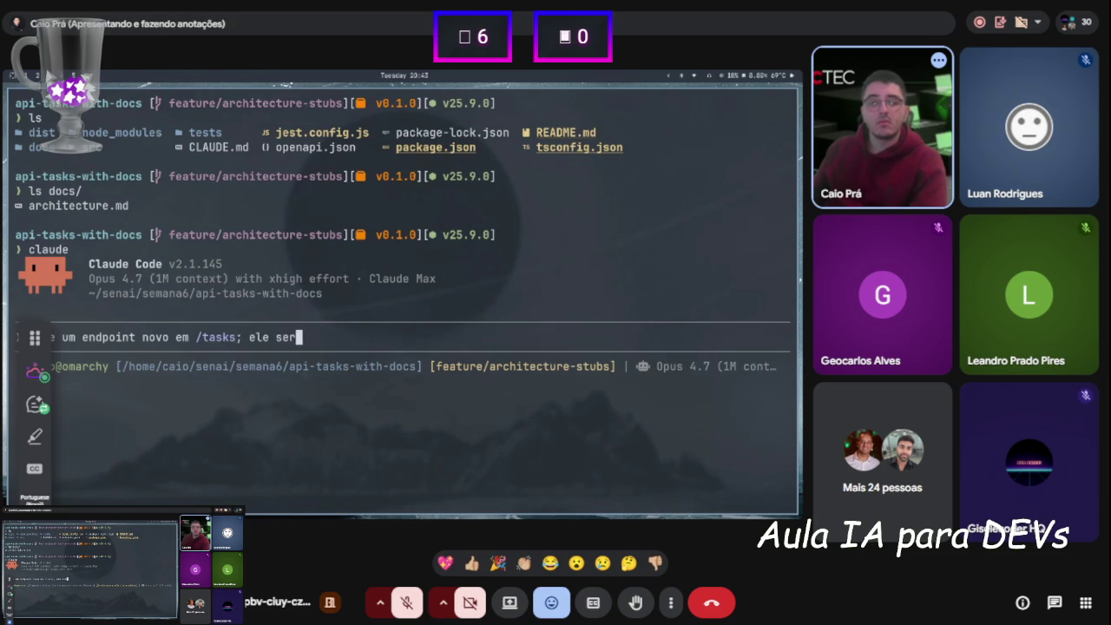
type("á usado ")
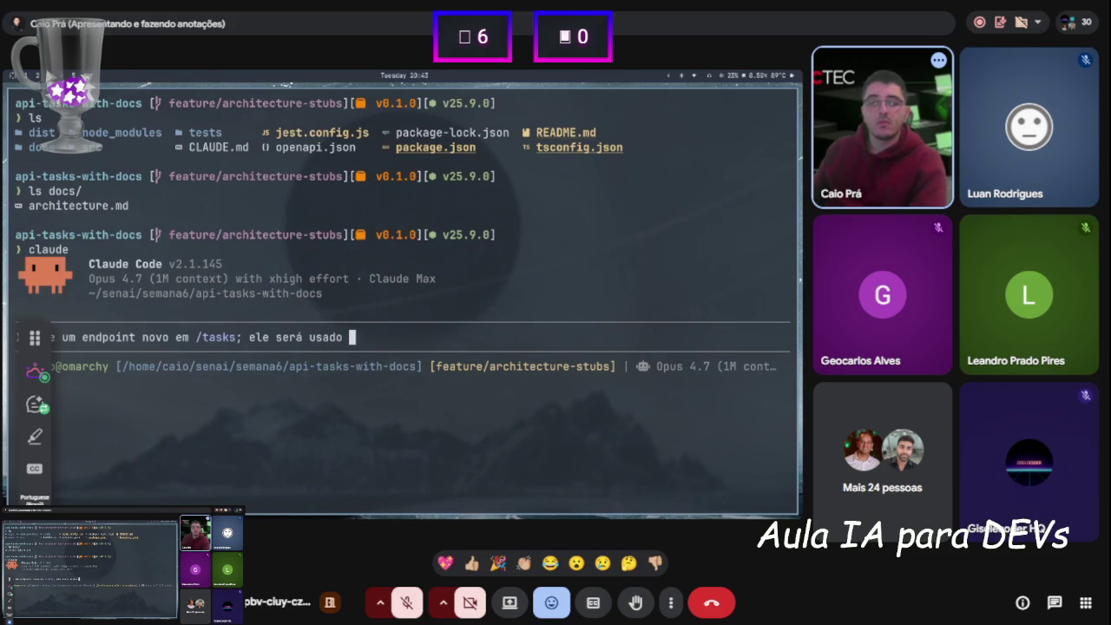
type("pra comparti")
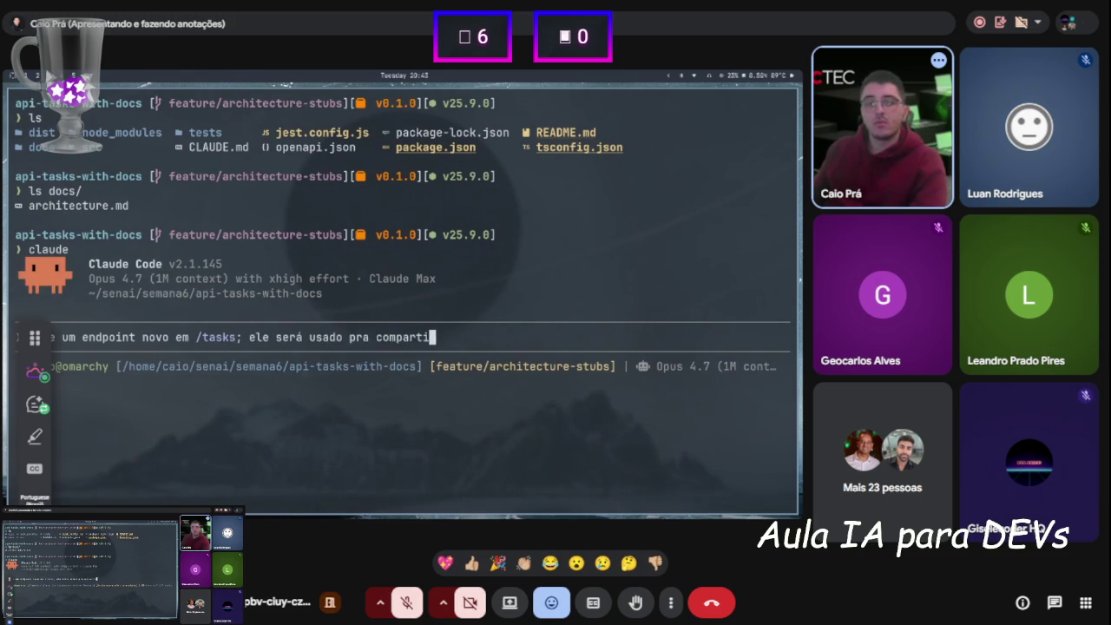
type("lhar os dados de uma task d")
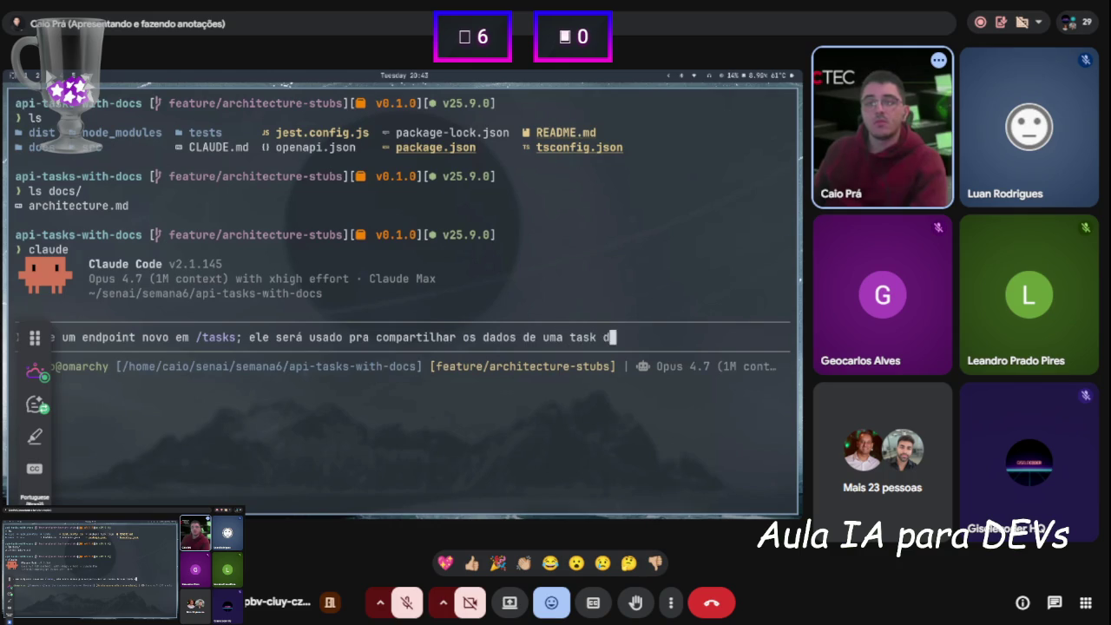
type("o usuário:")
key("shift+Return")
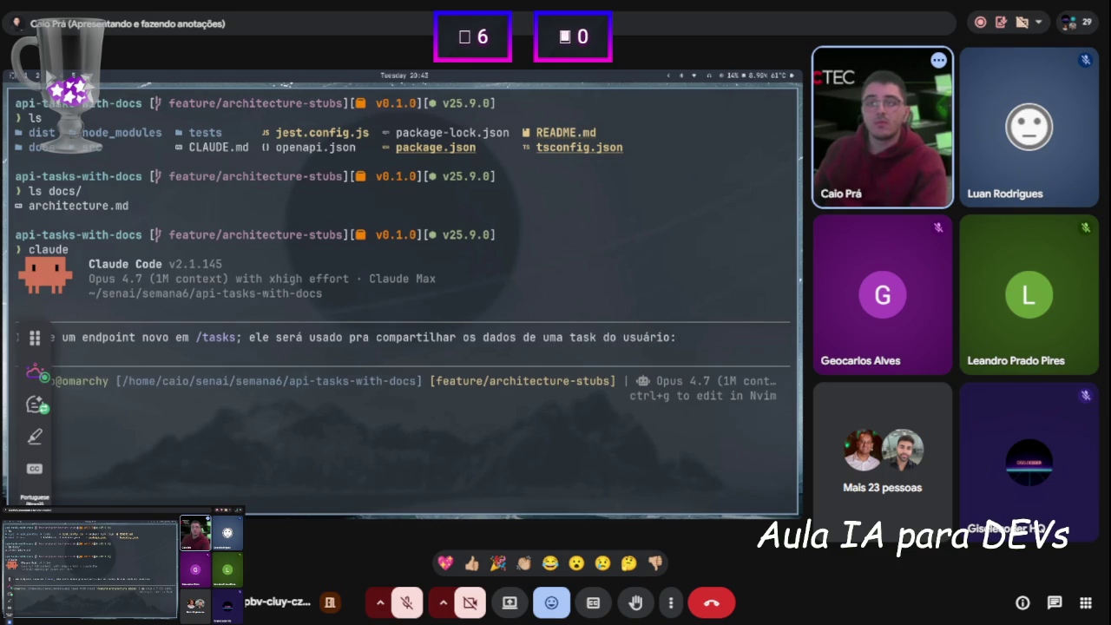
Finish the prompt with 'Deve usar POST /tasks/:id/share' and submit it to Claude Code
type("Deve usar PO")
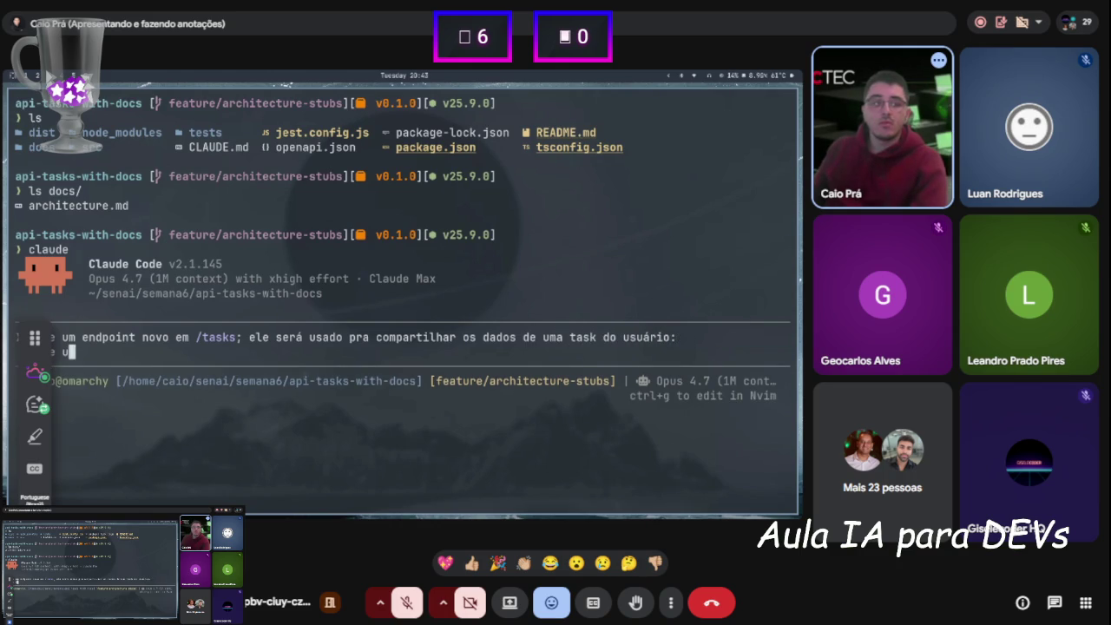
type("ST")
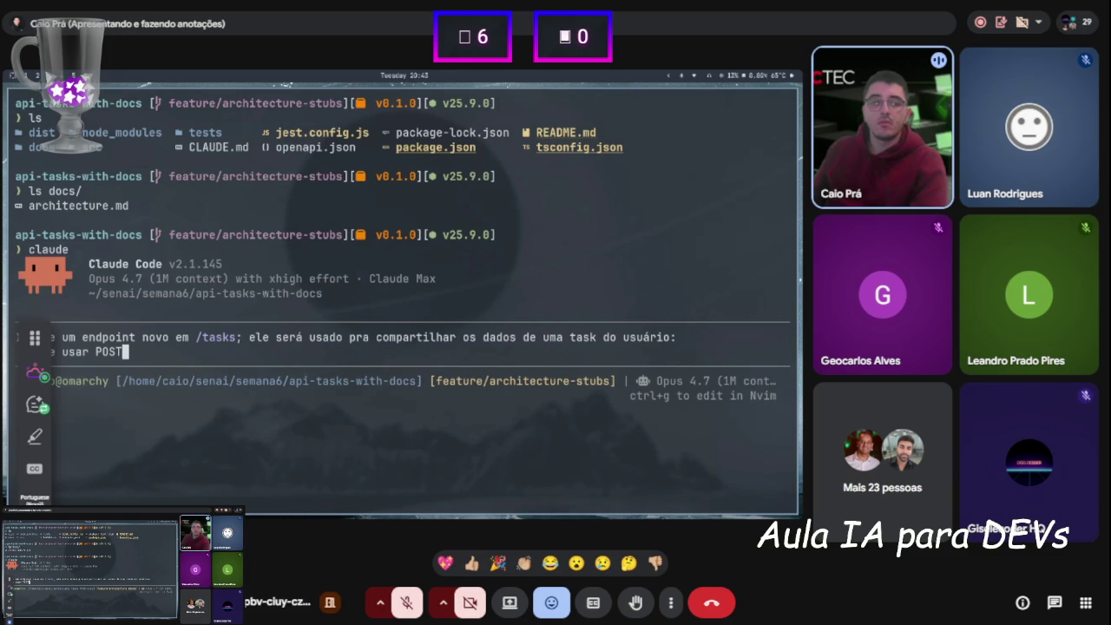
type("/tasks/:id/share")
key("Return")
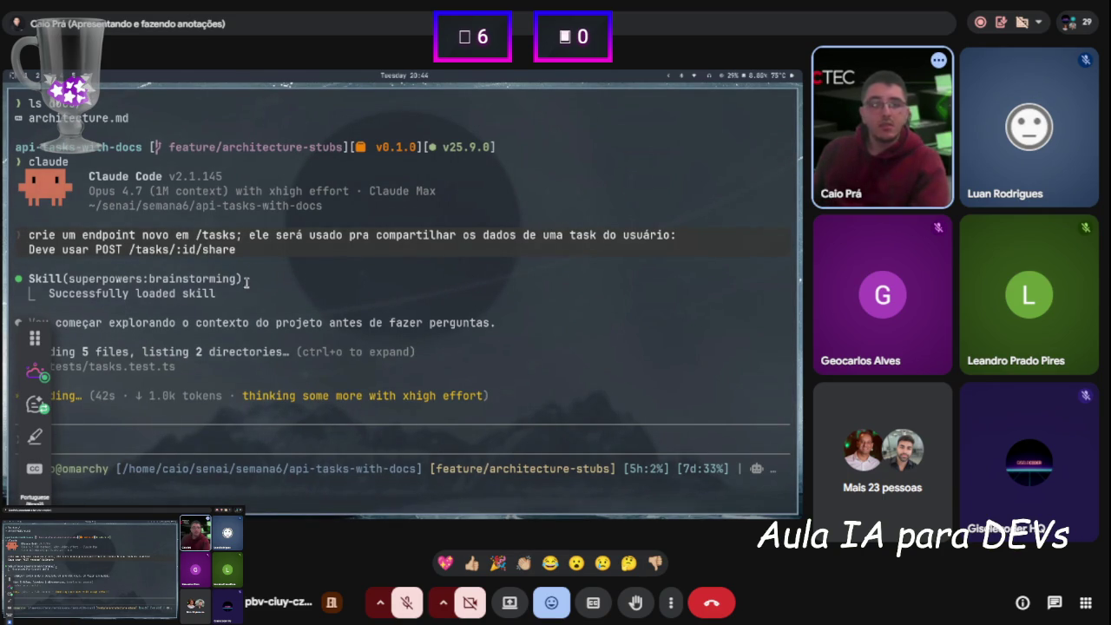
key("super+space")
Open a second terminal pane, start Claude Code there, then close that extra pane
key("Escape")
key("super+Return")
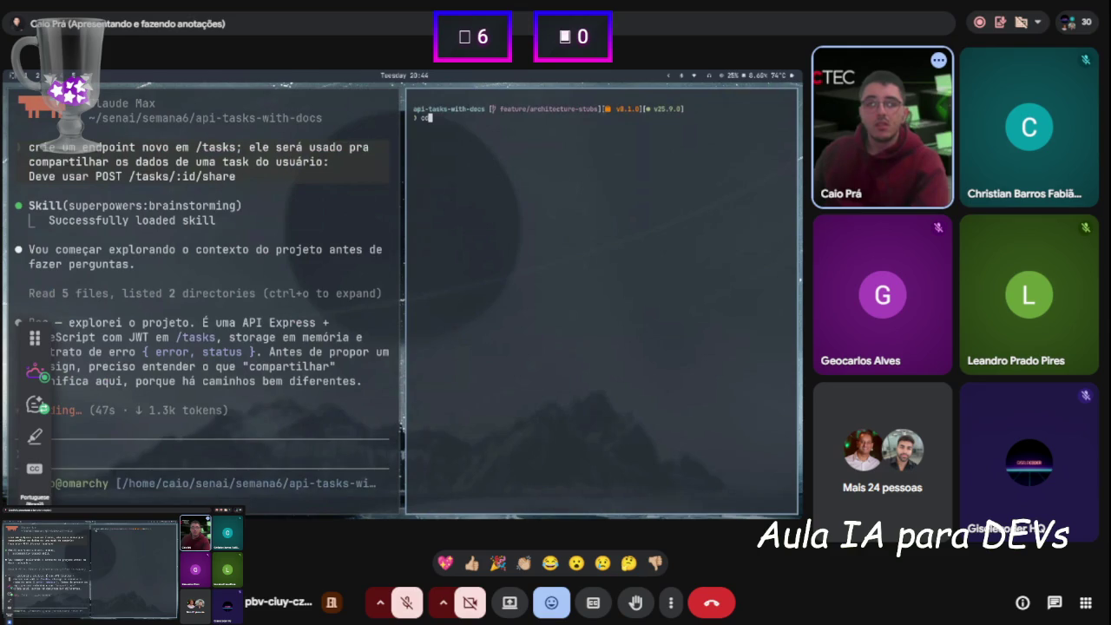
type("claude")
key("Return")
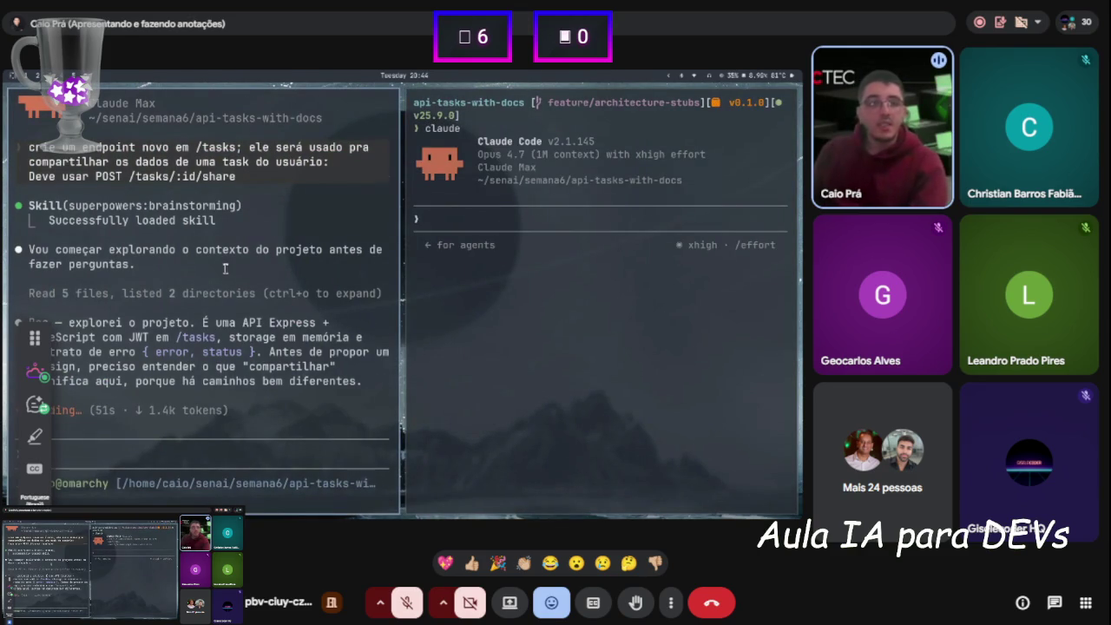
key("super+w")
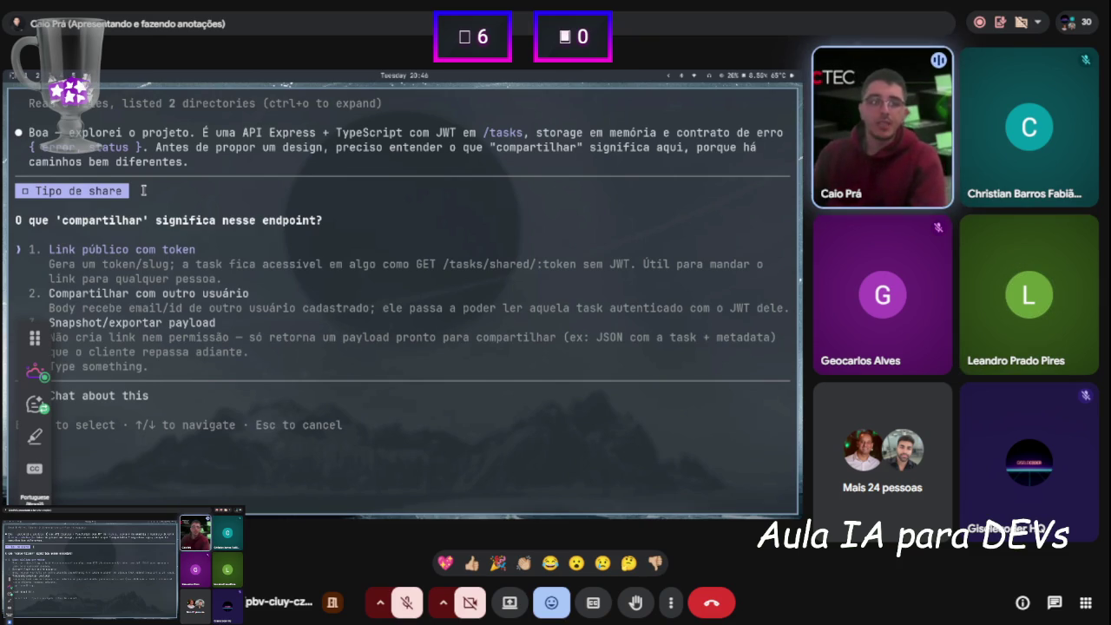
Move through Claude's share-meaning options, from 'Link público com token' to 'Snapshot/exportar payload' and the free-text option
key("Down")
key("Down")
key("Down")
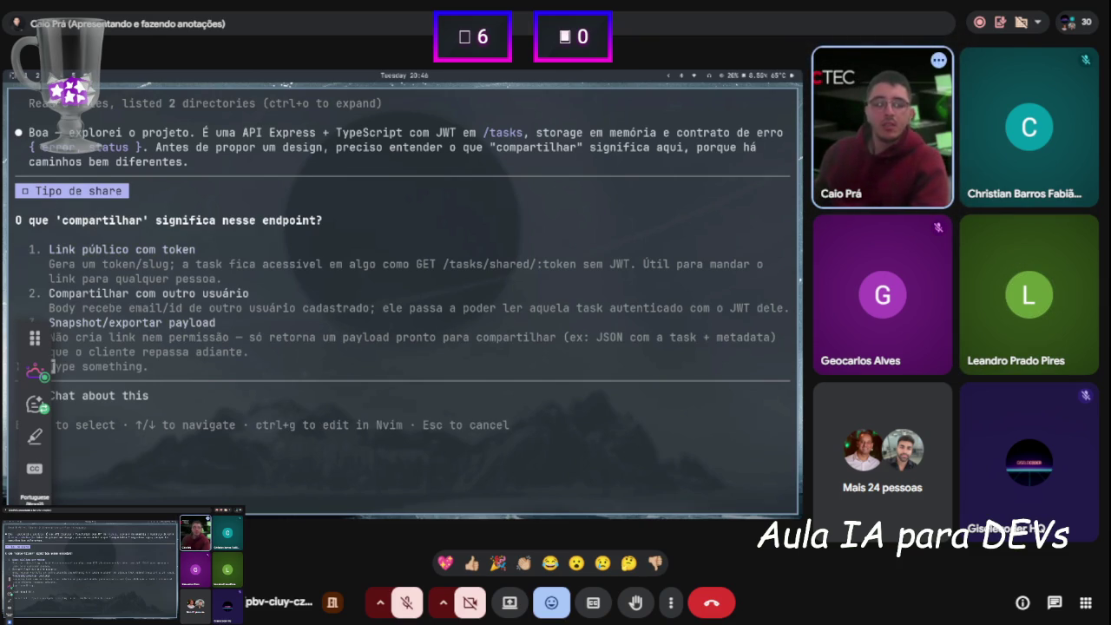
key("Up")
key("Down")
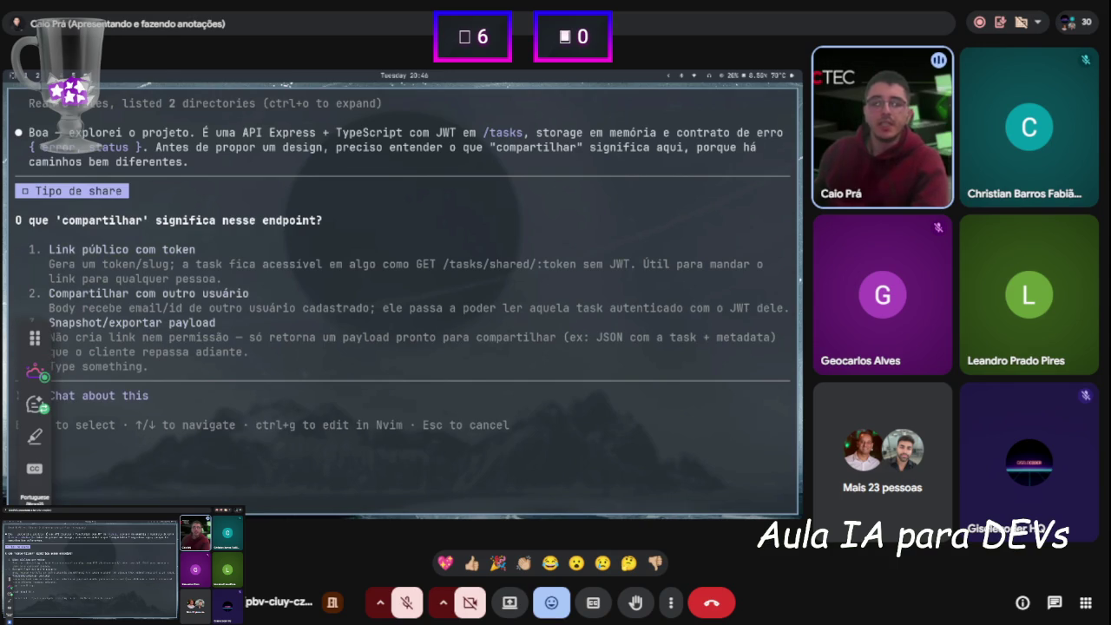
key("Down")
key("Up")
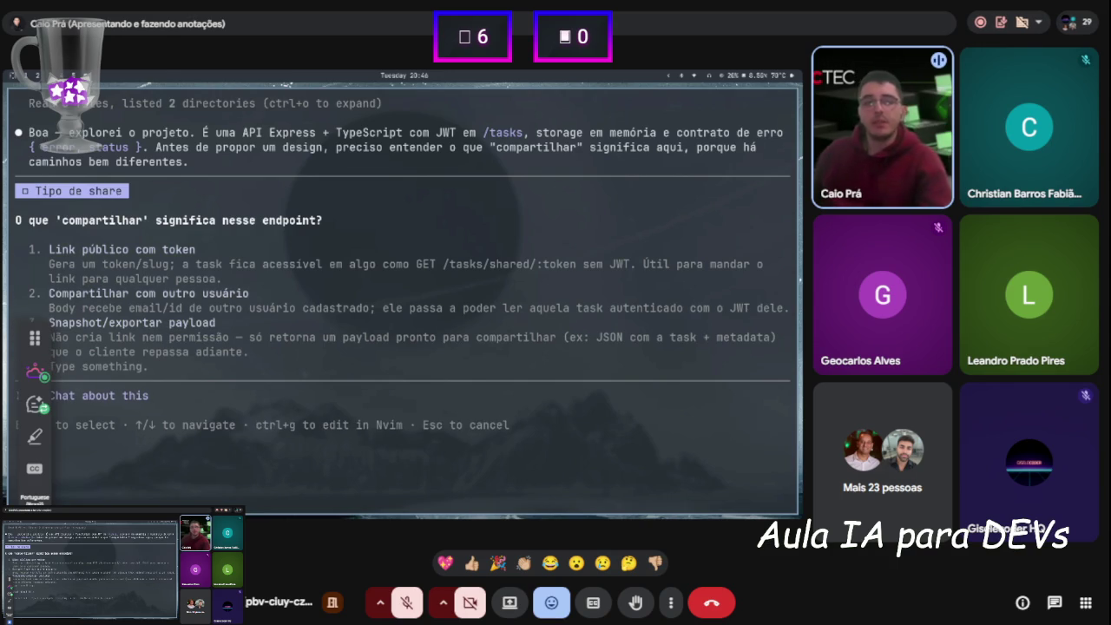
key("Up")
key("Up")
key("Up")
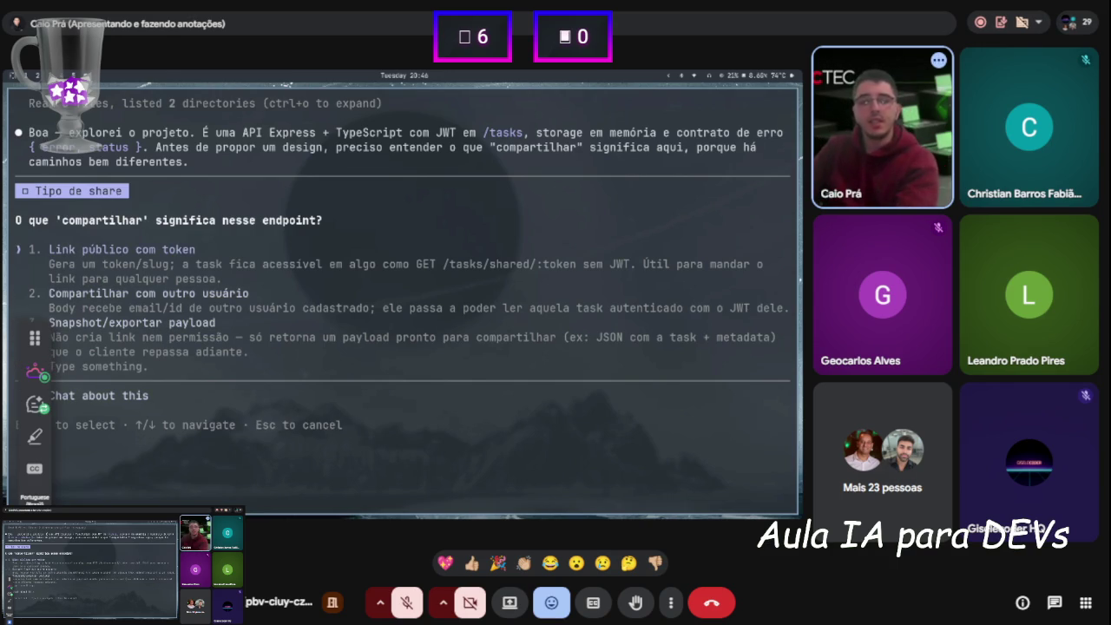
key("Down")
key("Down")
key("Down")
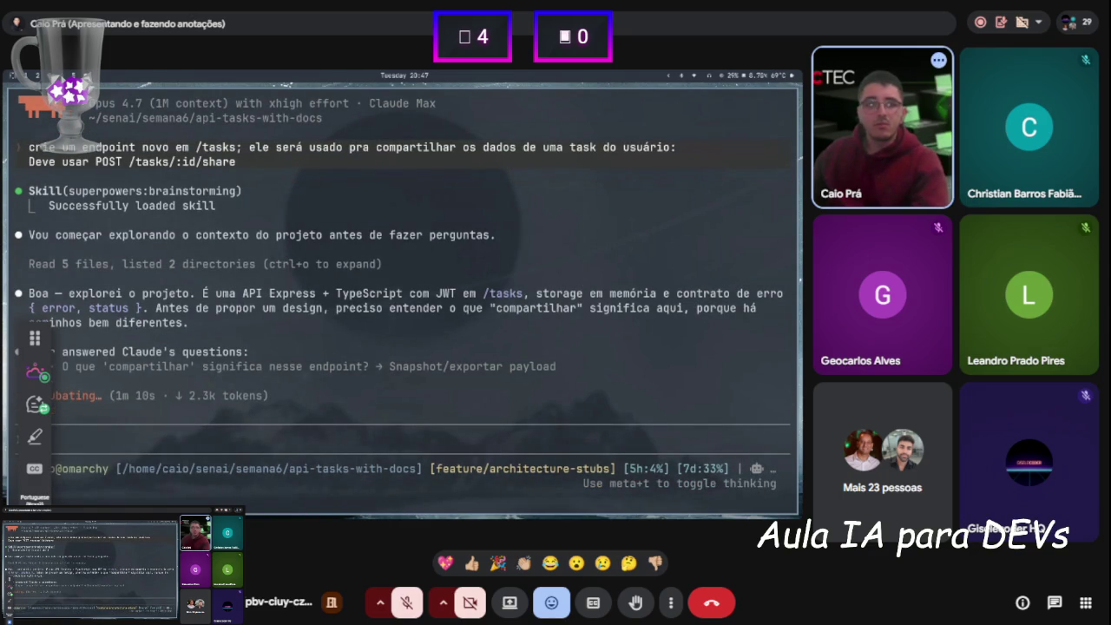
Open a new terminal tile with enlarged text and list the project files with ls
key("super+Return")
key("ctrl+plus")
key("ctrl+plus")
key("ctrl+plus")
type("ls")
key("Return")
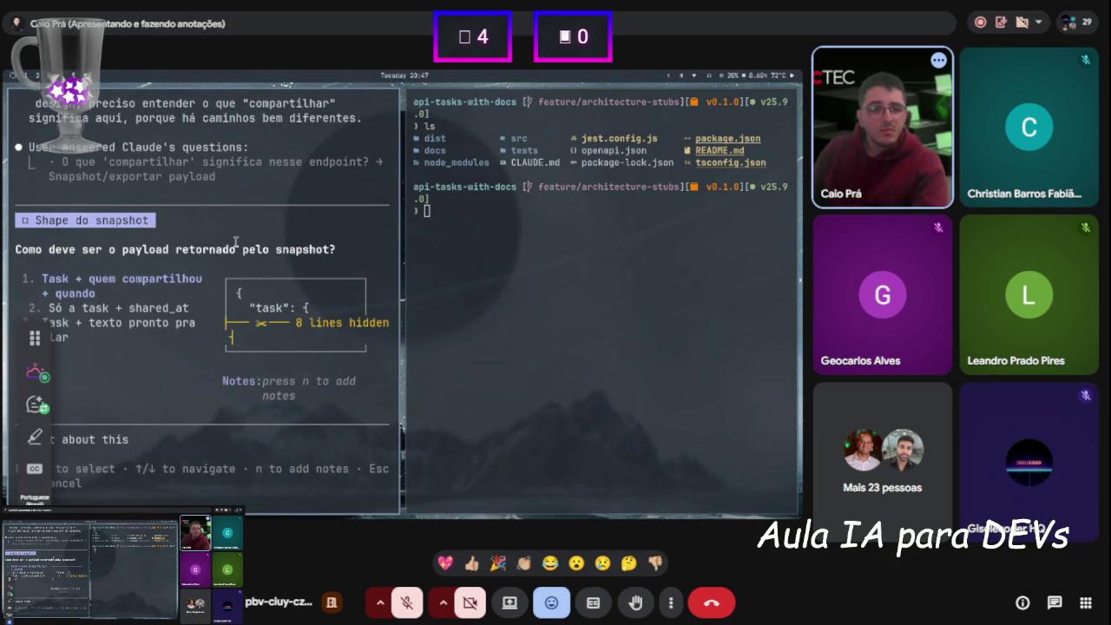
Answer Claude with 'Task + quem compartilhou + quando' and run ls again
key("Return")
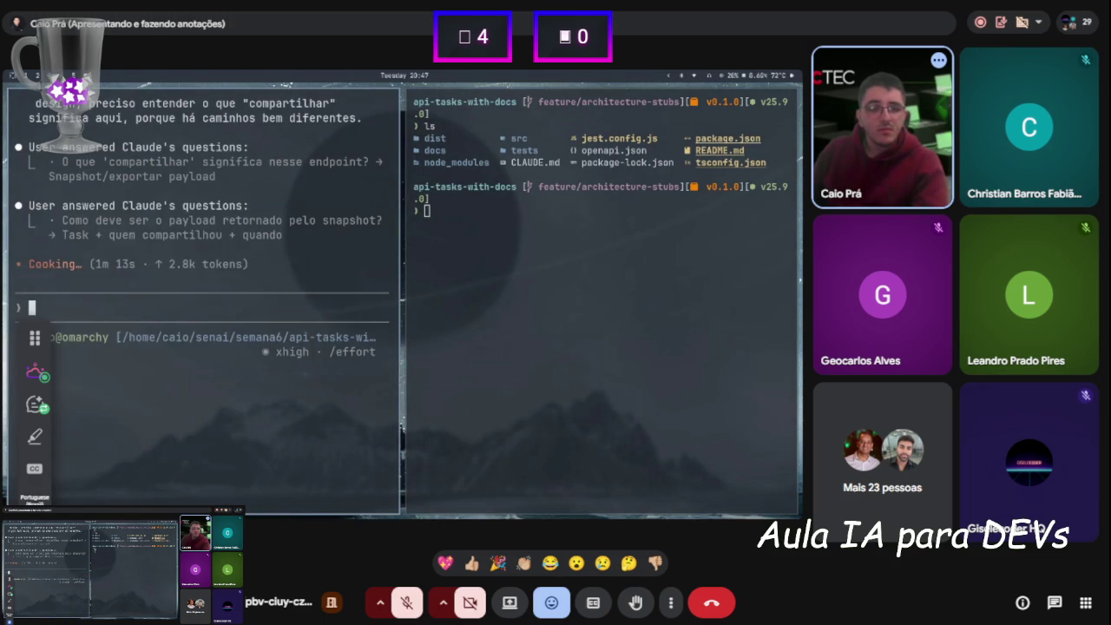
type("ls")
key("Return")
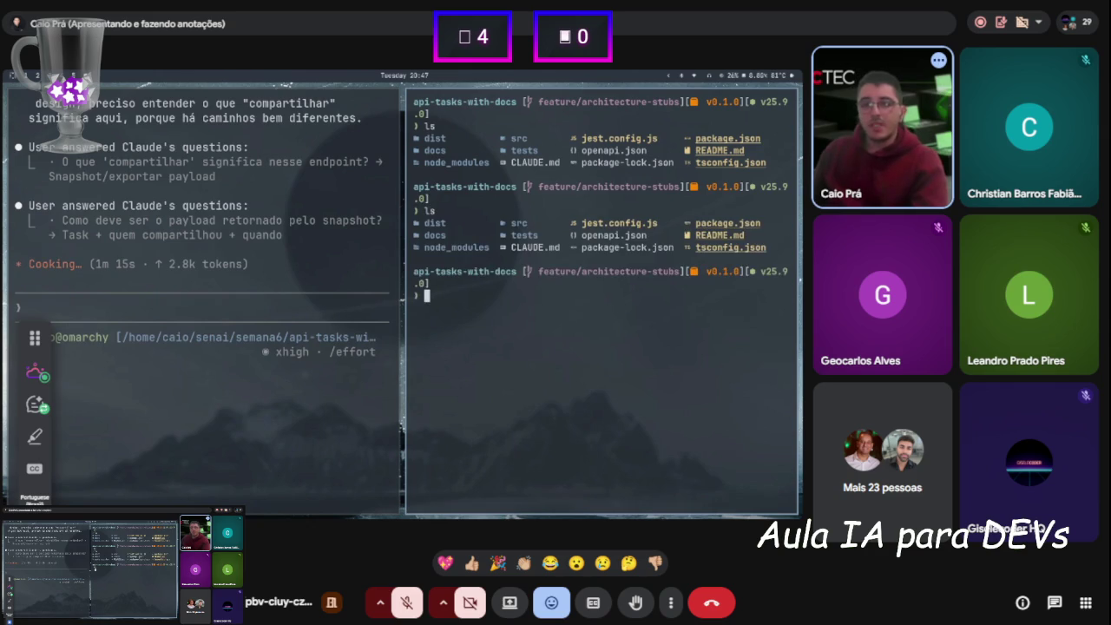
Display CLAUDE.md in the side terminal, scroll through it, and quit the viewer
type("cat CL")
key("Tab")
key("Return")
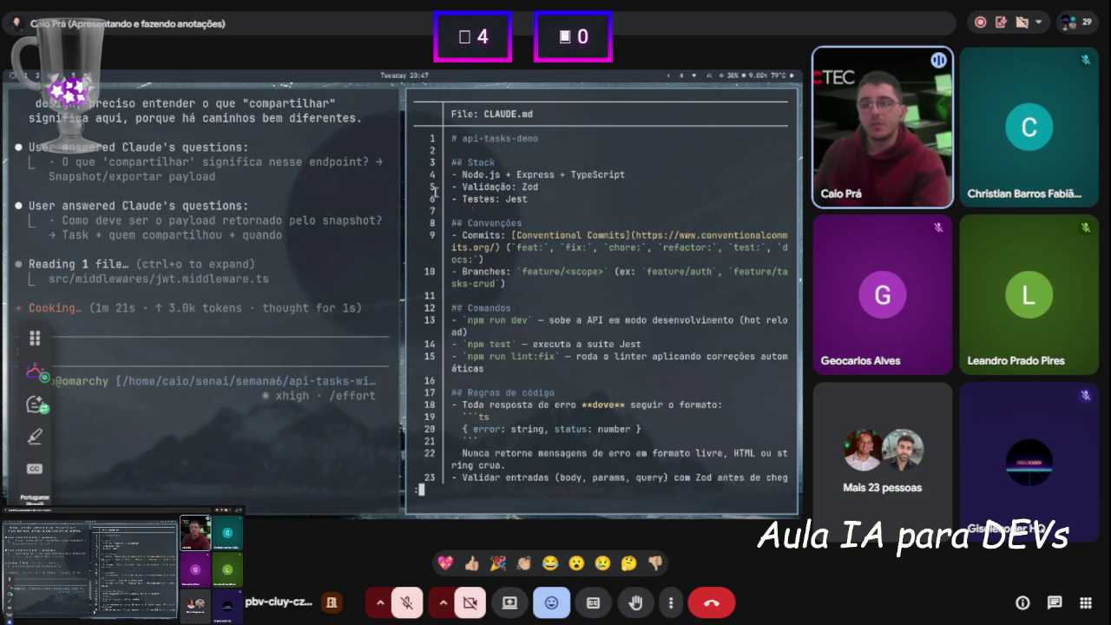
scroll(435, 192, "down", 5)
key("q")
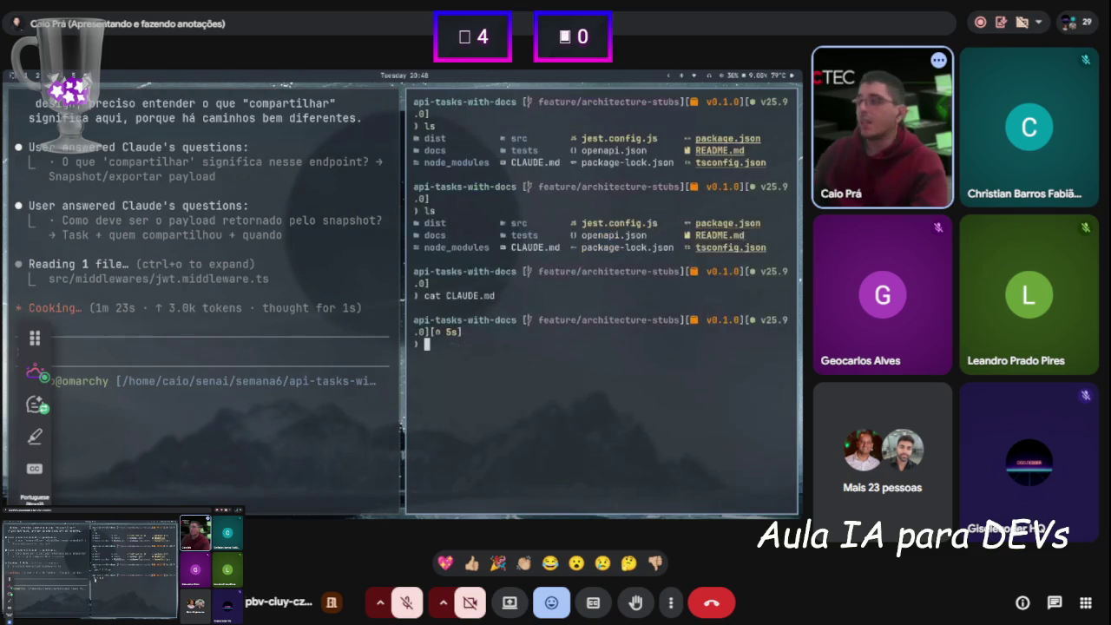
Browse into .claude/commands, listing the contents of each folder
type("ls .claude/")
key("Return")
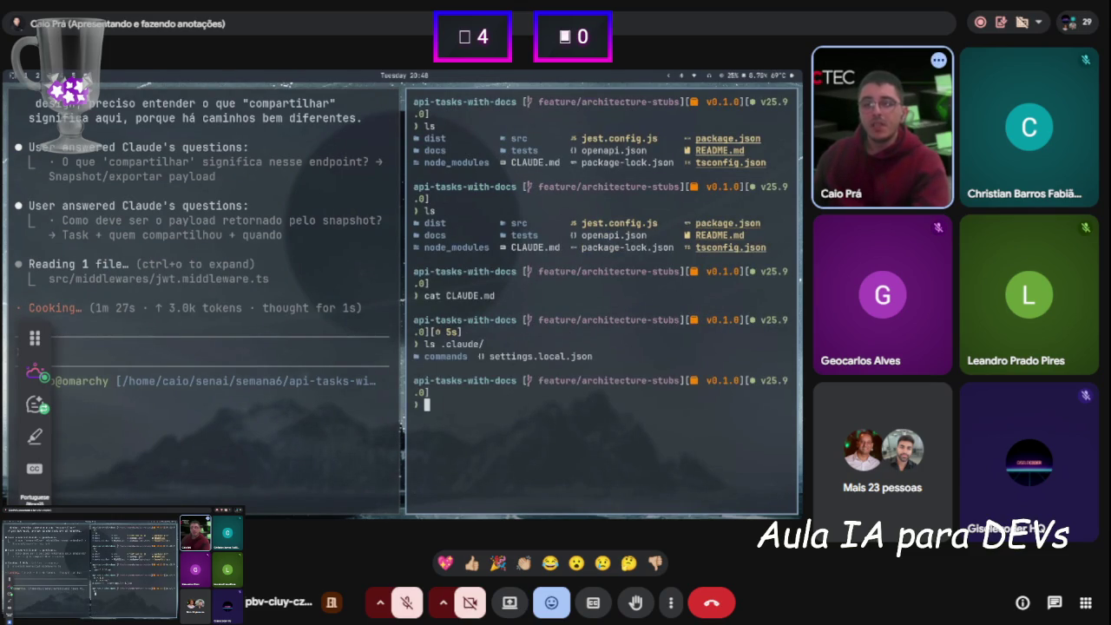
type("cd .claude/")
key("Return")
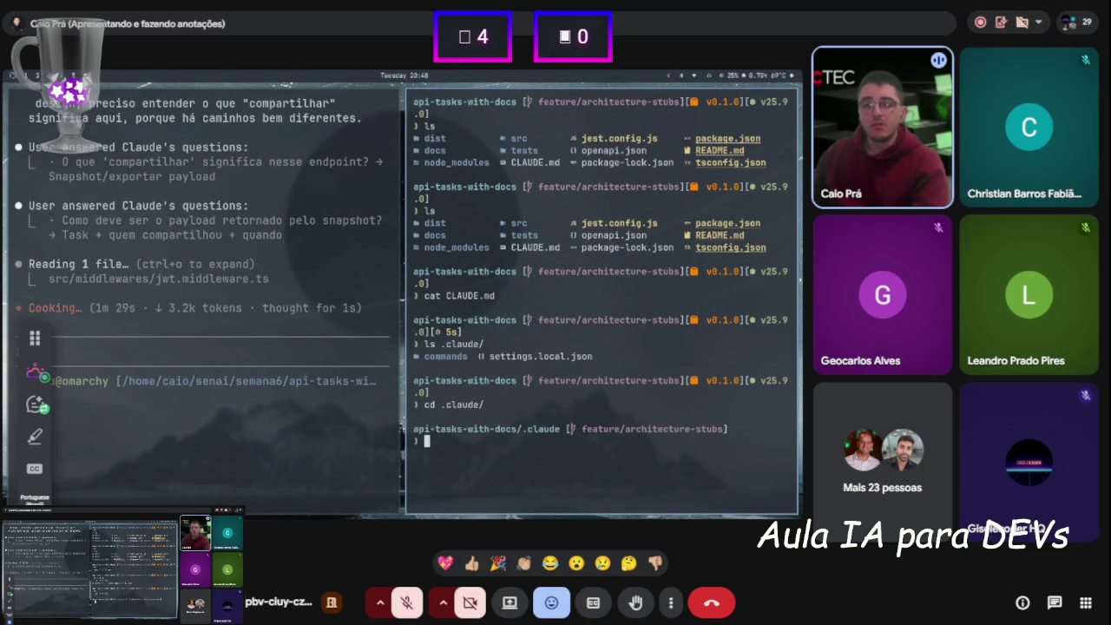
type("ls")
key("Return")
type("cd commands/")
key("Return")
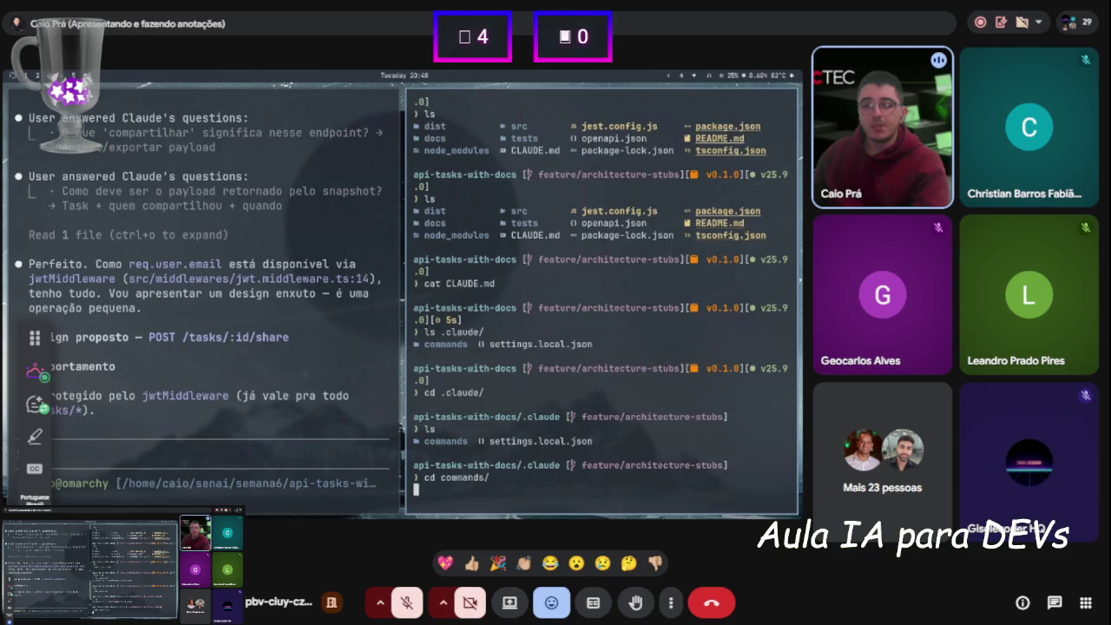
type("ls")
key("Return")
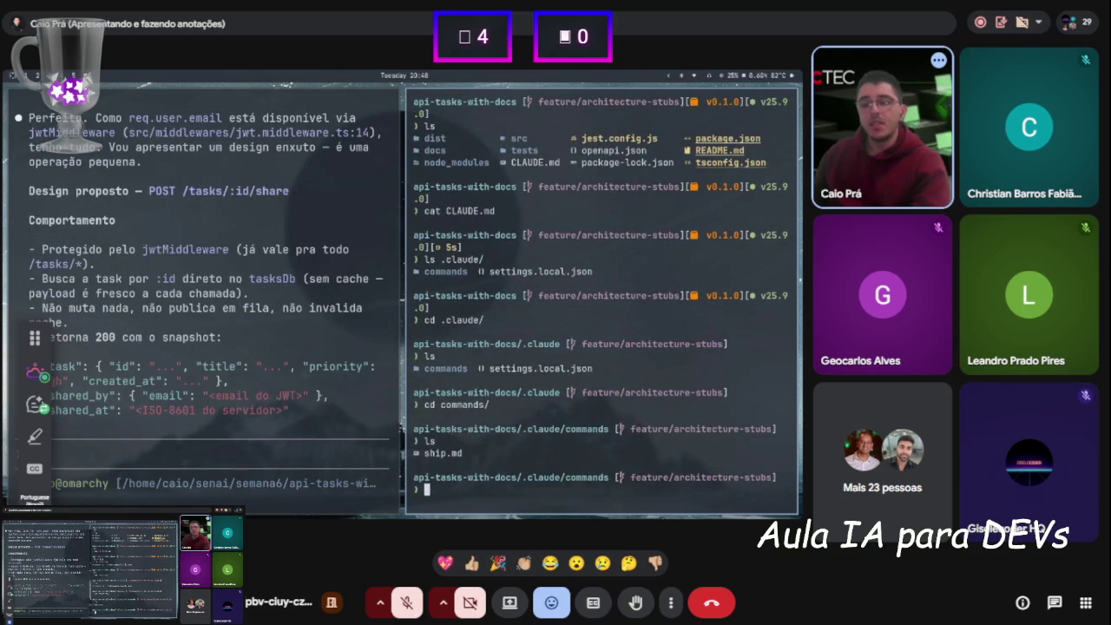
Print the ship.md command file and list the commands folder again
type("cat ship.md")
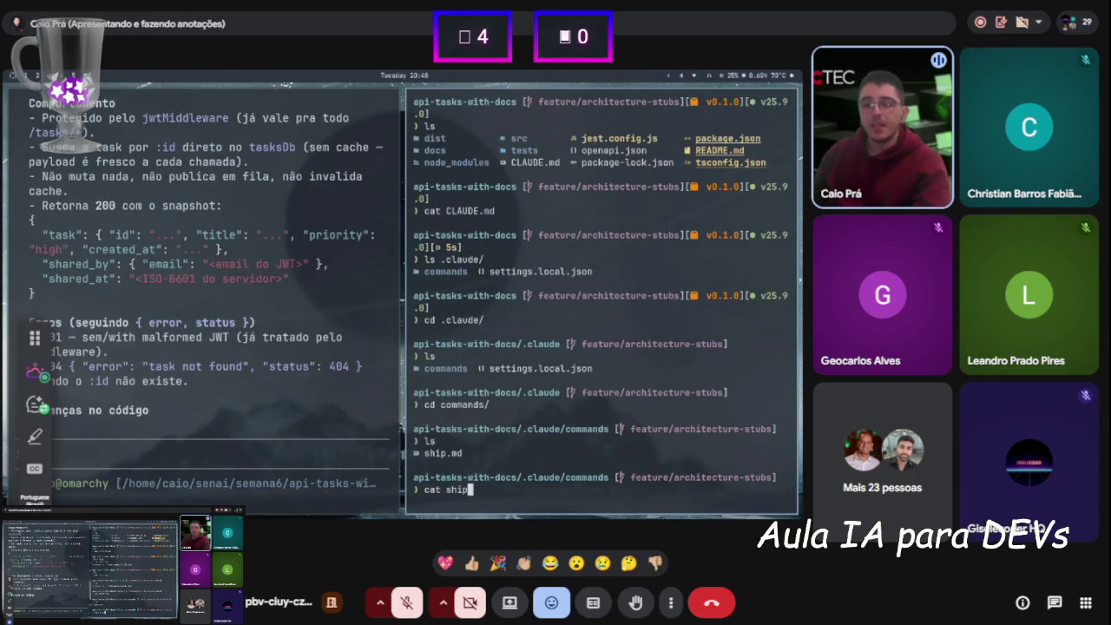
key("Return")
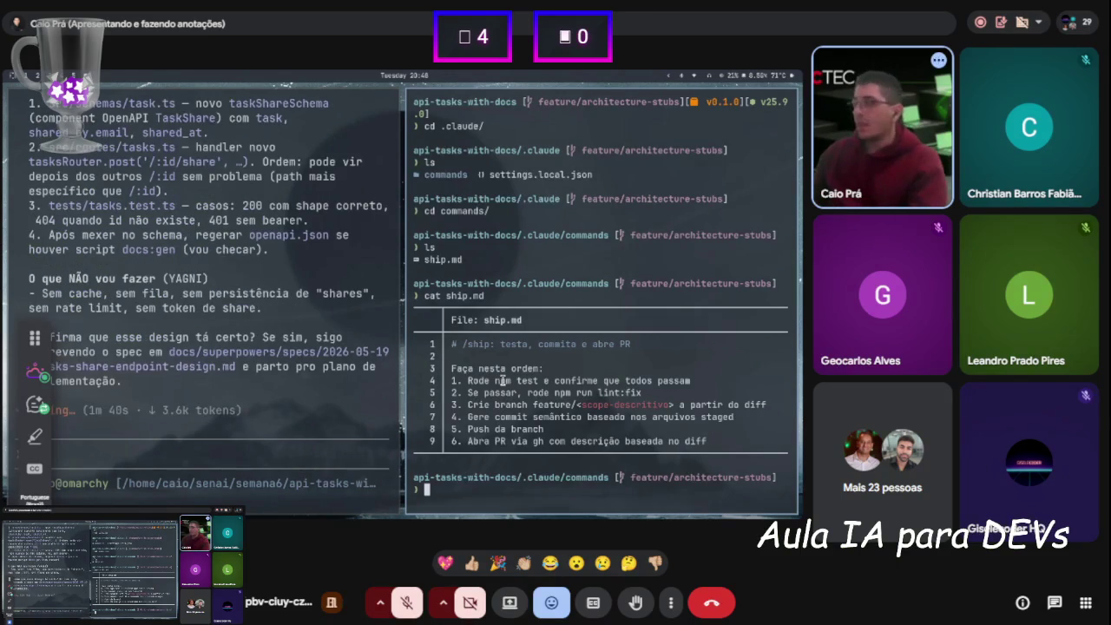
type("ls")
key("Return")
Create an empty update-docs.md file in the commands folder with touch
type("touch .")
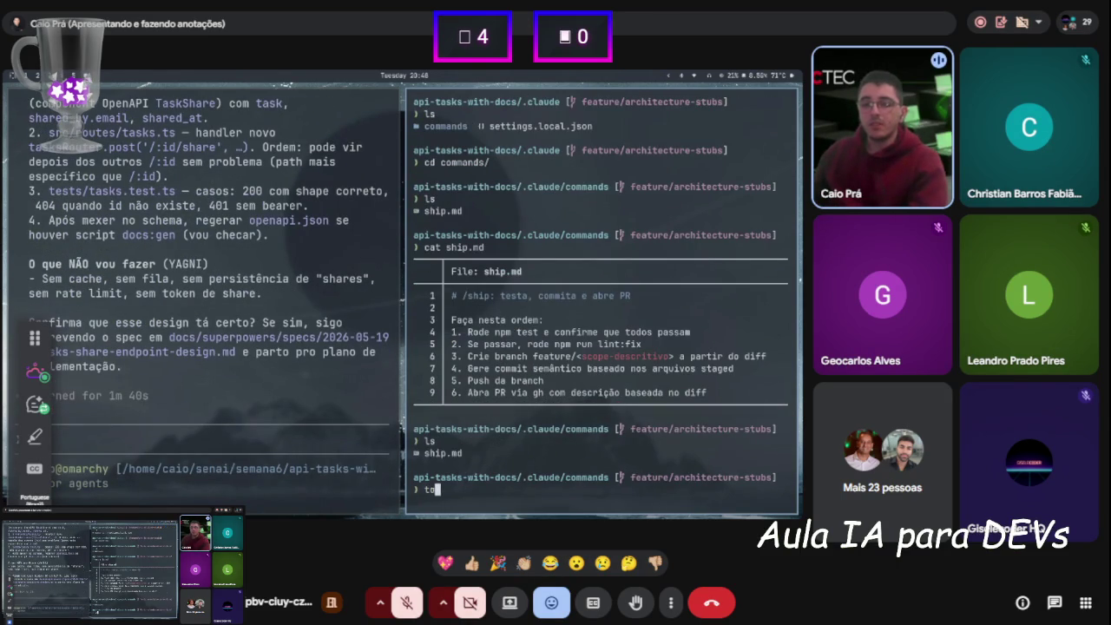
key("BackSpace")
type("u")
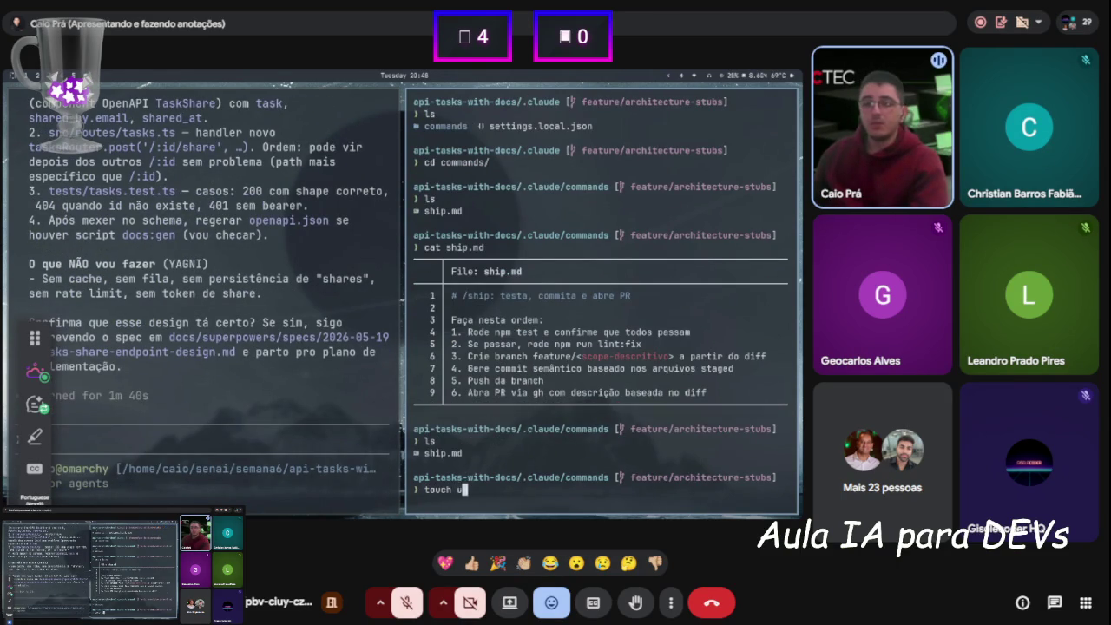
type("pdate-docs.md")
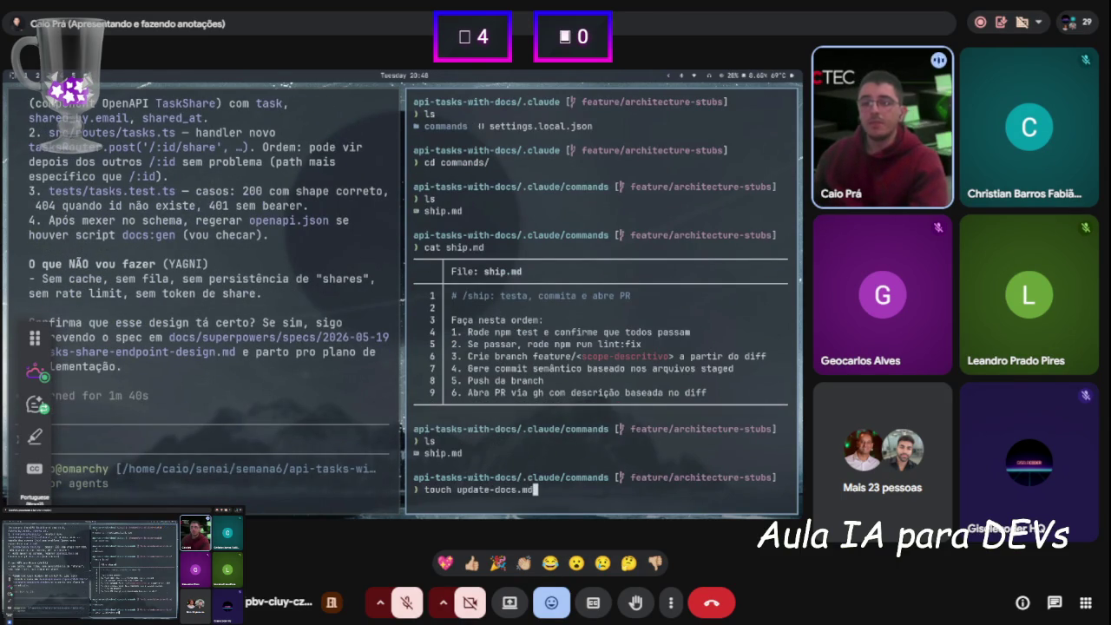
key("Return")
Open update-docs.md in nvim and paste the command prompt text into it
type("nvim tou")
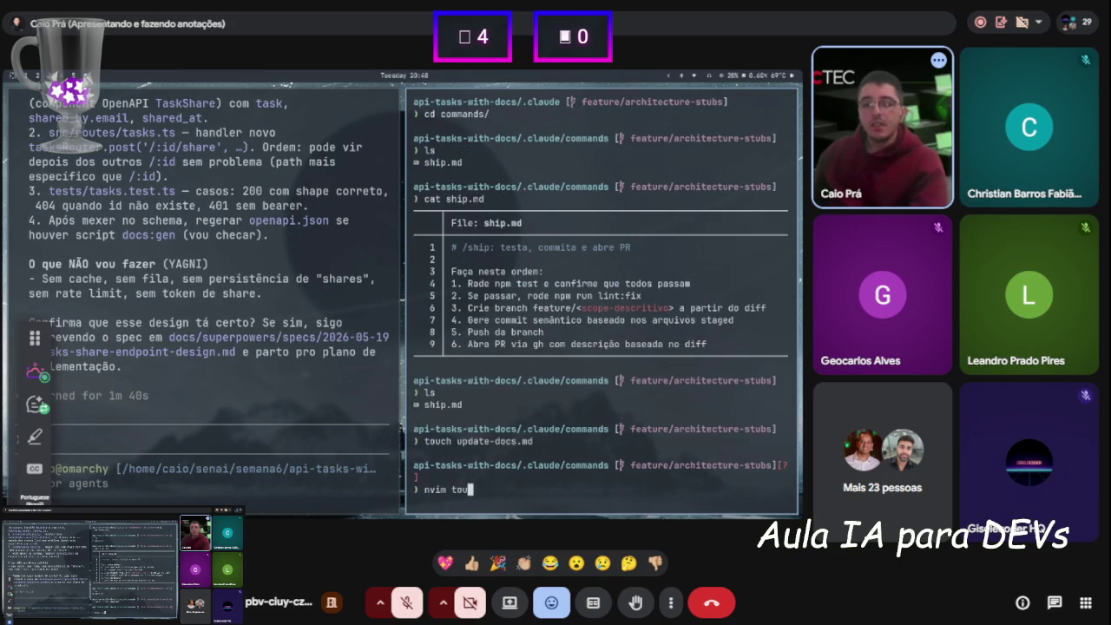
key("BackSpace")
key("BackSpace")
key("BackSpace")
type("update-docs.md")
key("Return")
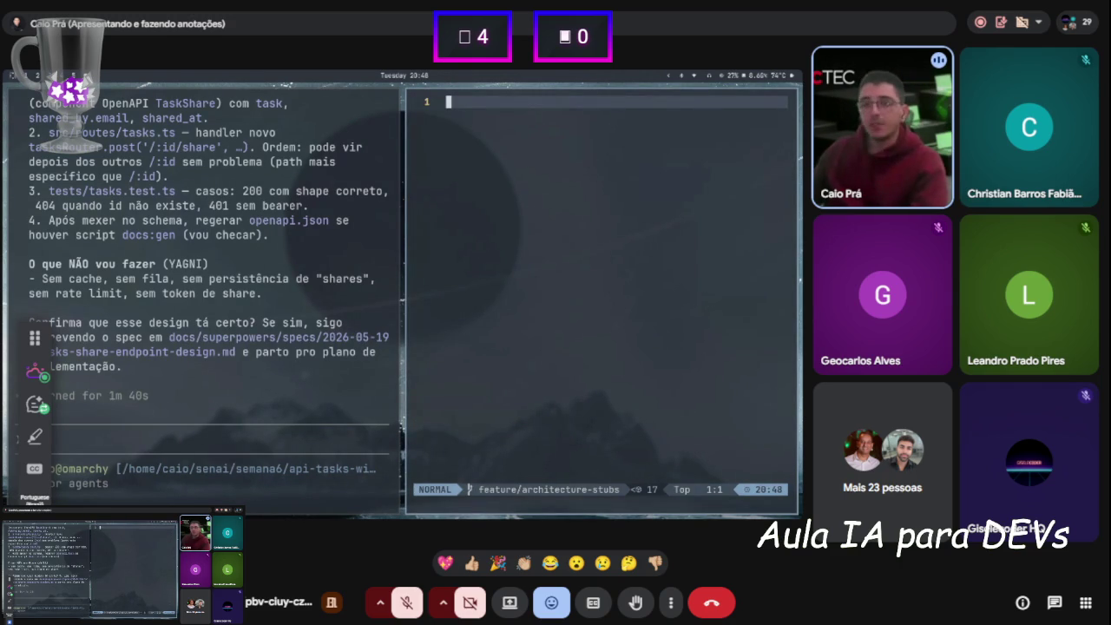
key("ctrl+shift+v")
key("j")
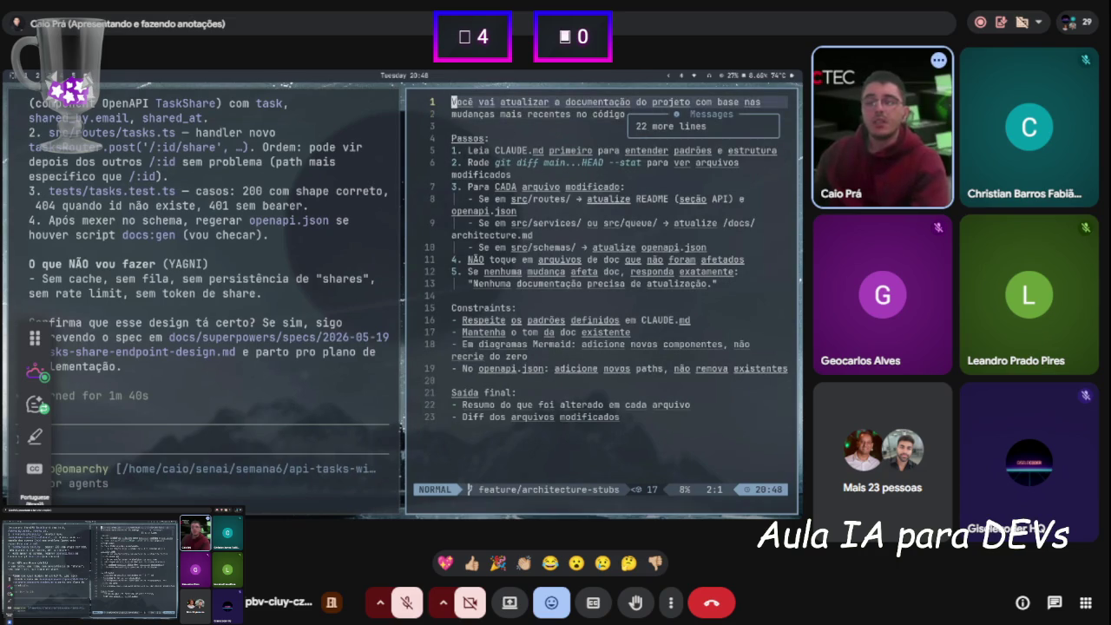
key("k")
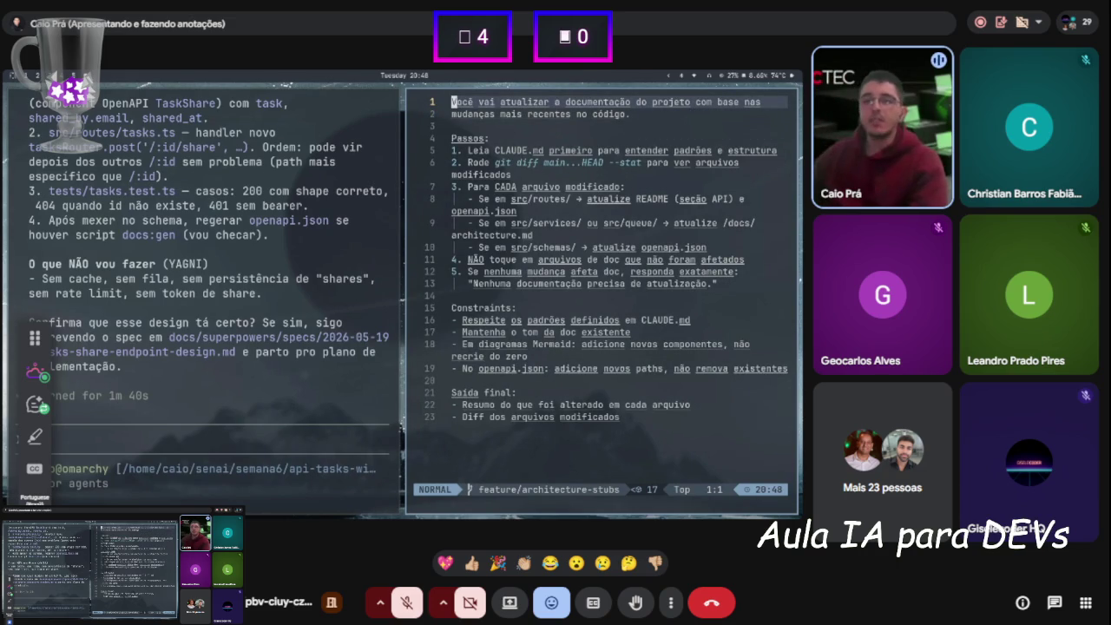
Open ship.md from the Neo-tree file tree, then switch back to update-docs.md
key("space")
key("e")
key("k")
key("Return")
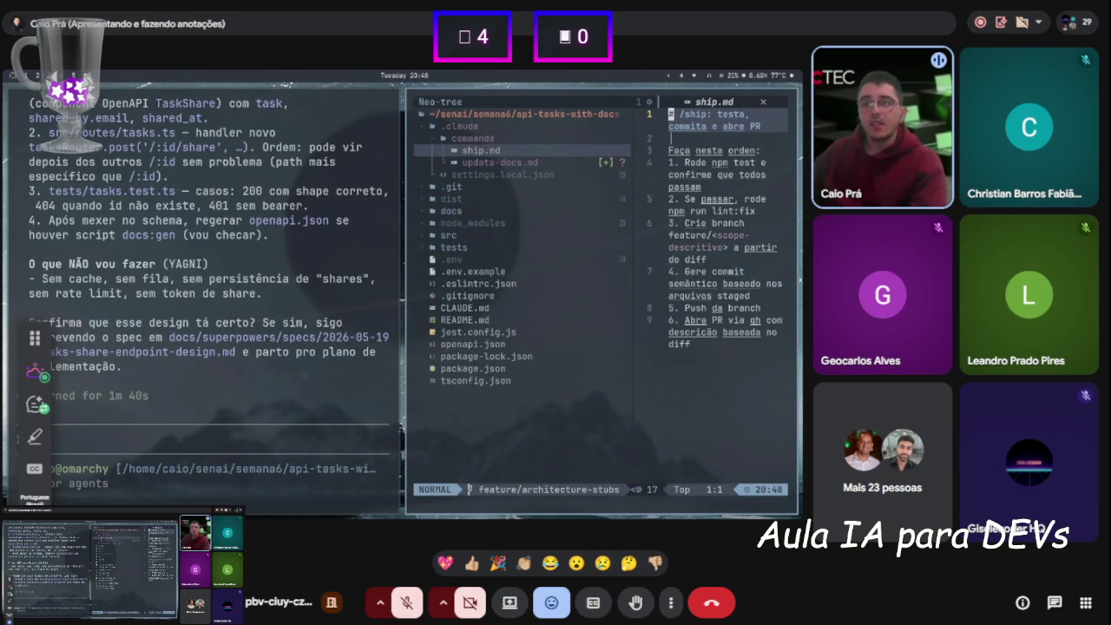
key("space")
key("e")
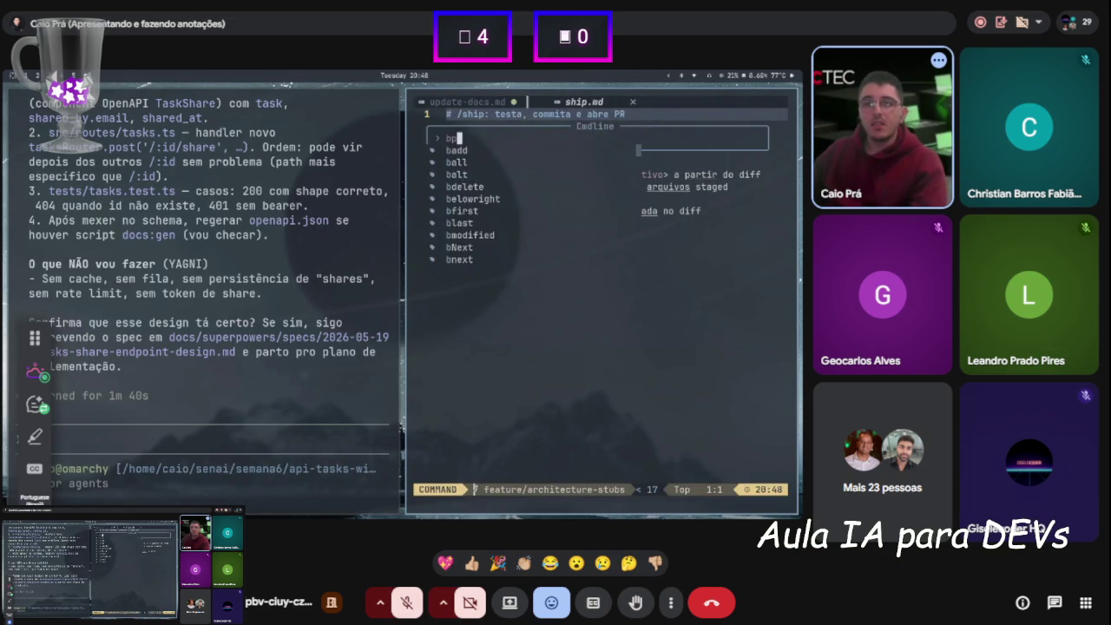
key("j")
key("Return")
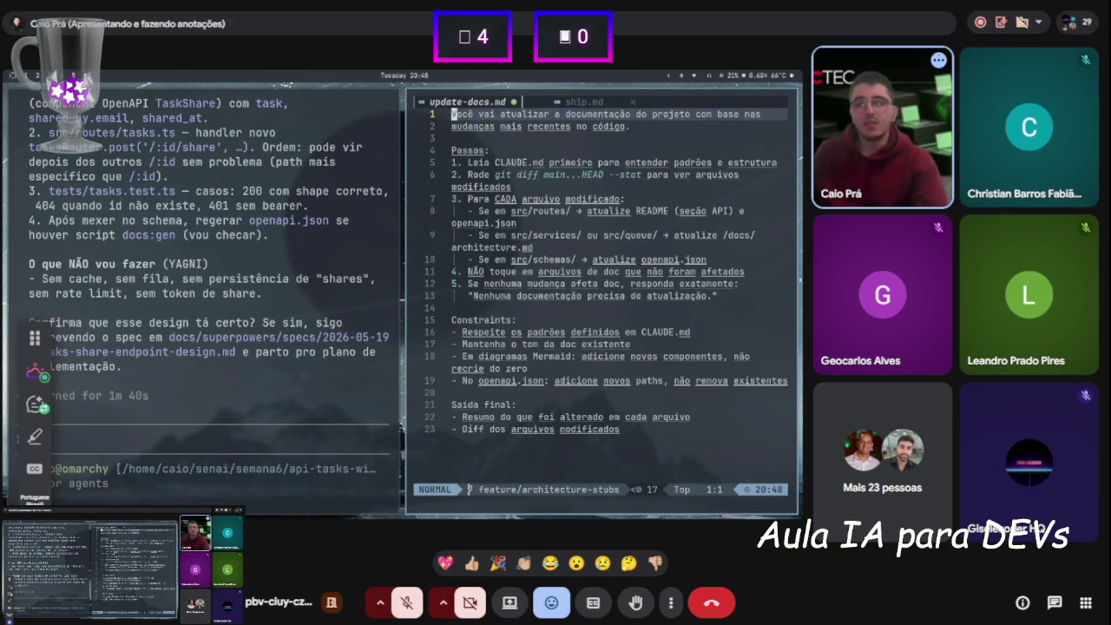
Read through update-docs.md's Passos, Constraints and Saída final sections
key("j")
key("j")
key("j")
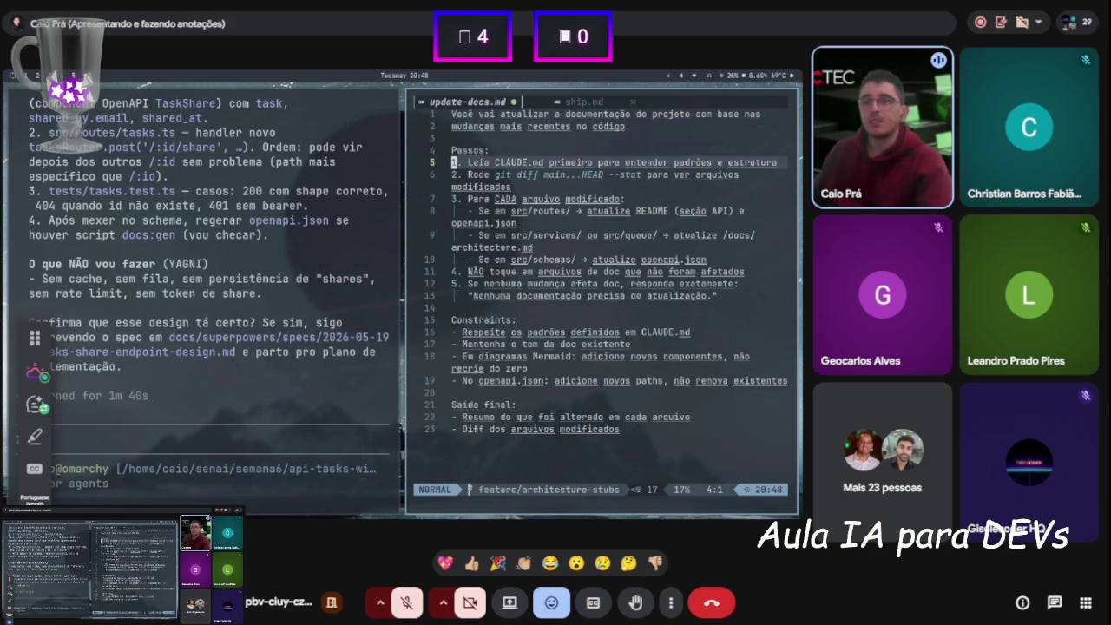
key("j")
key("j")
key("j")
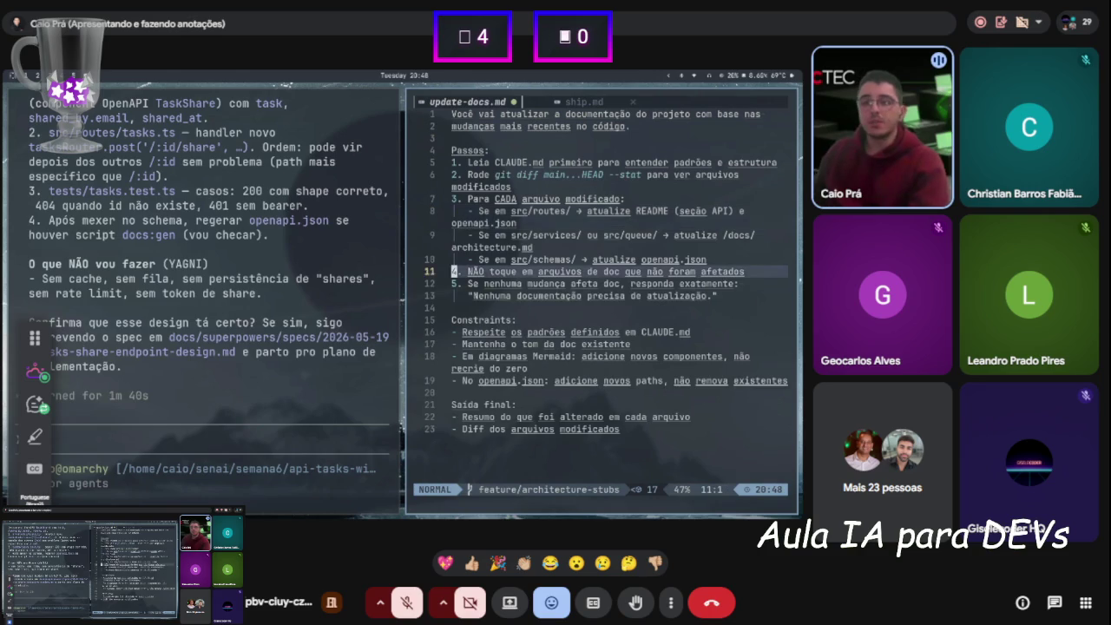
key("j")
key("j")
key("k")
key("k")
key("j")
key("j")
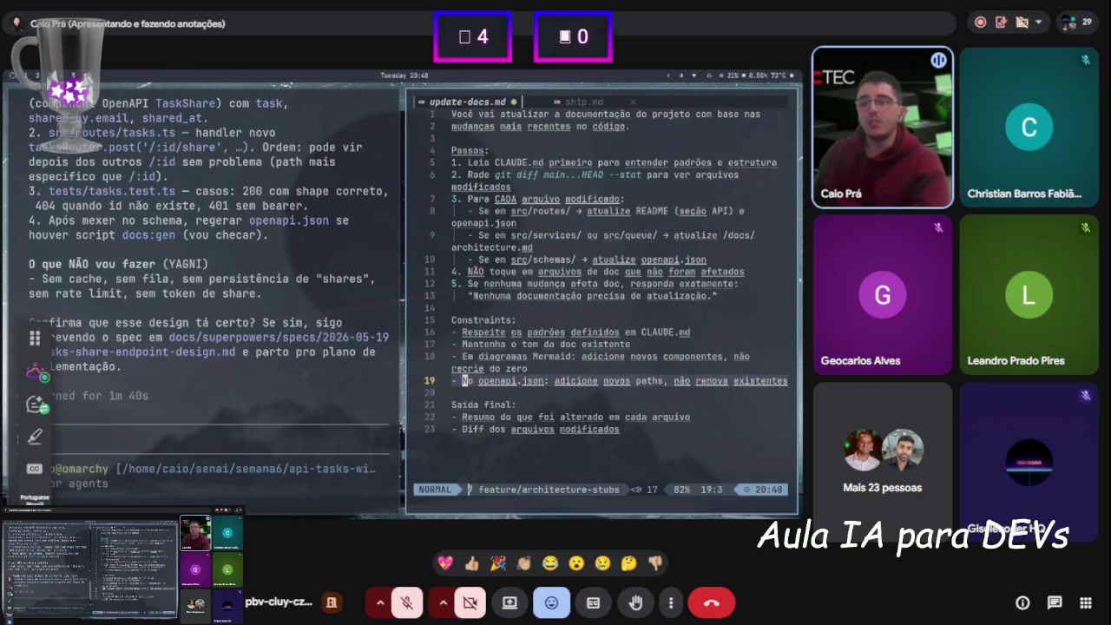
key("j")
key("j")
key("k")
key("j")
key("j")
key("j")
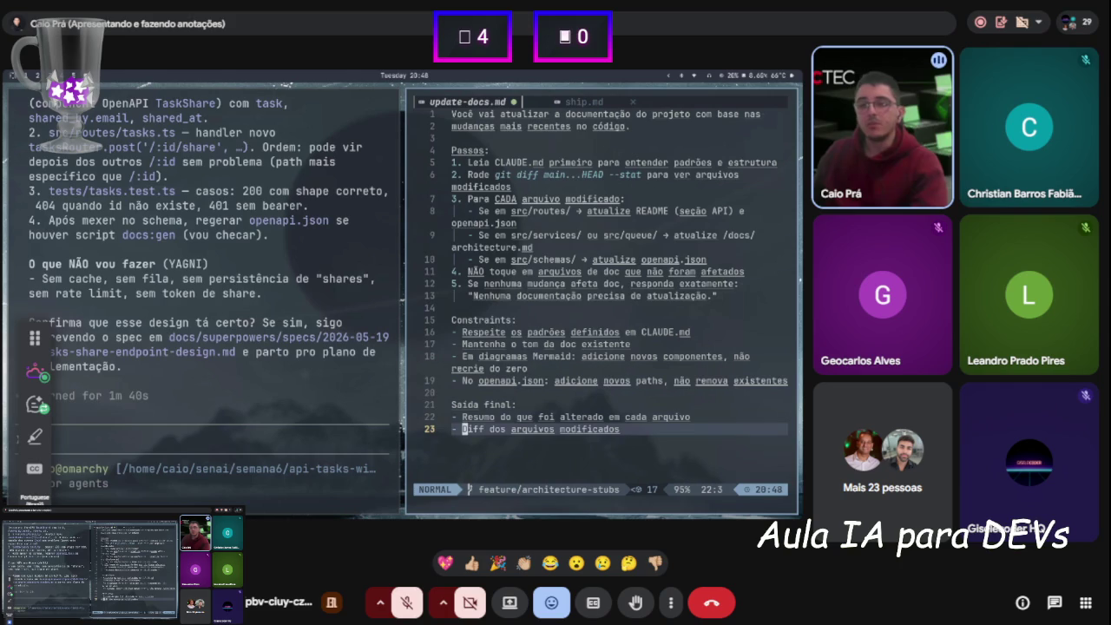
Save and quit update-docs.md with :wq, then clear the terminal
type(":W")
key("Return")
type(":wq")
key("Return")
type("clear")
key("Return")
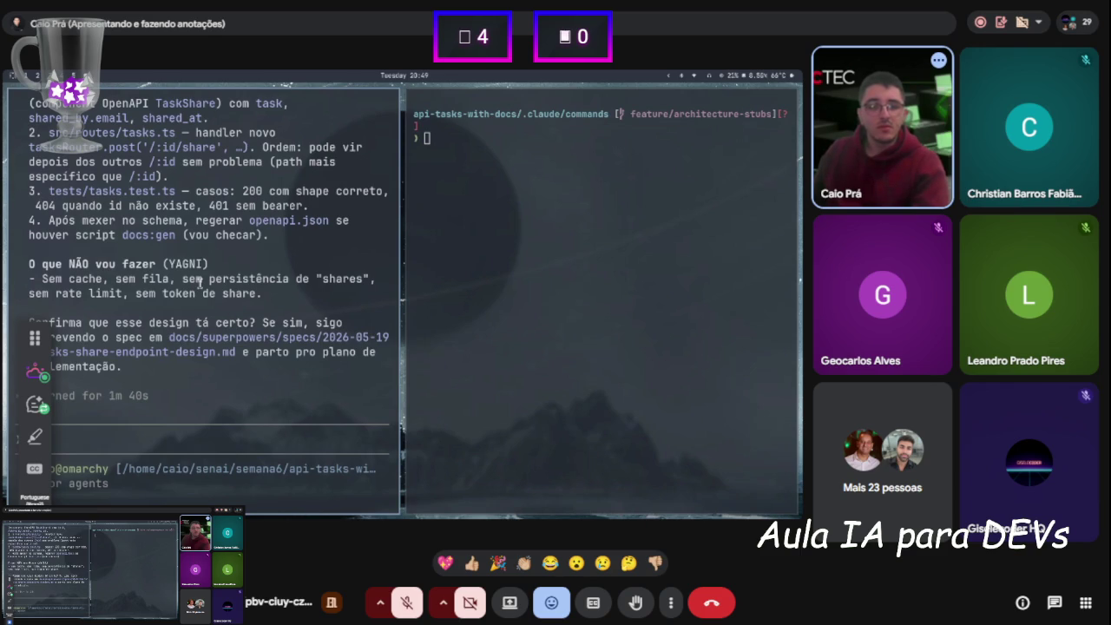
Send 'implemente' to the left Claude Code session to start implementing the plan
type("implemente")
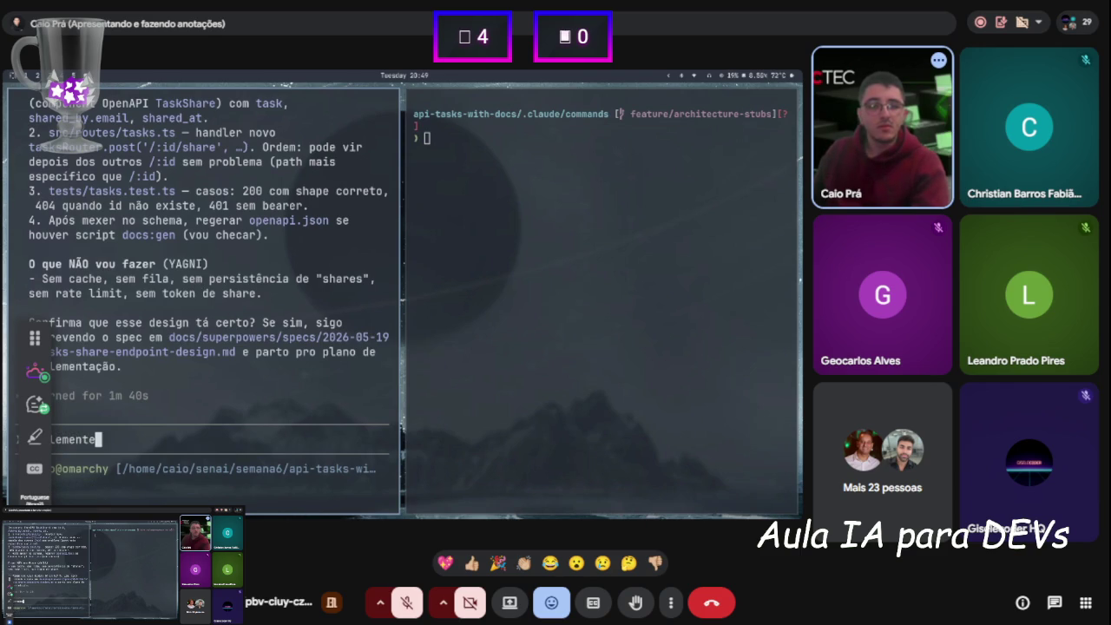
key("Return")
scroll(195, 294, "up", 4)
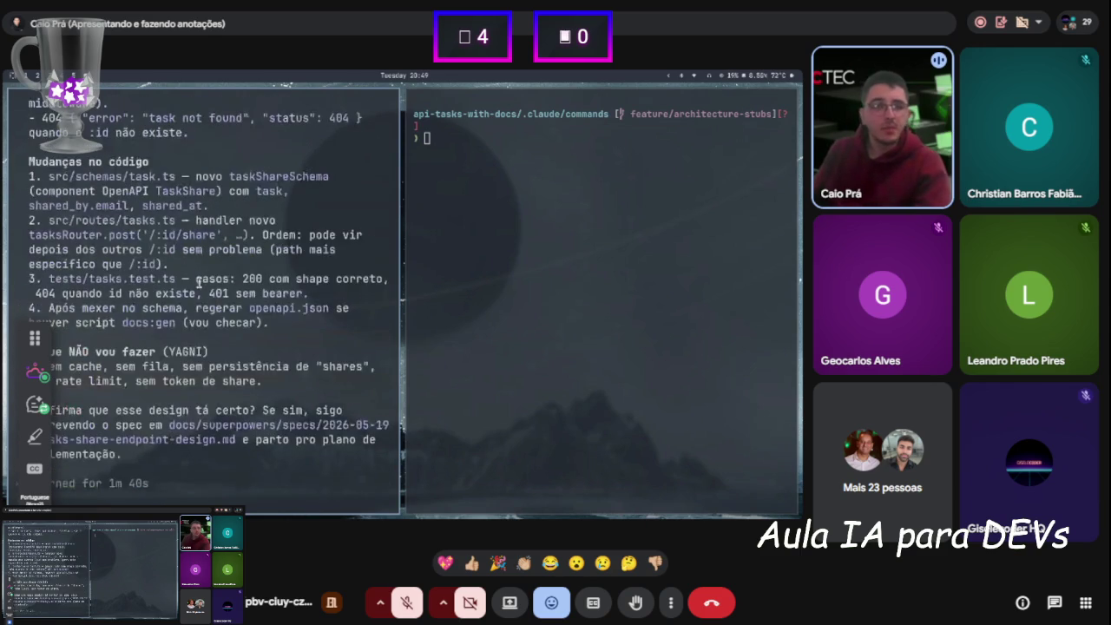
scroll(195, 293, "down", 4)
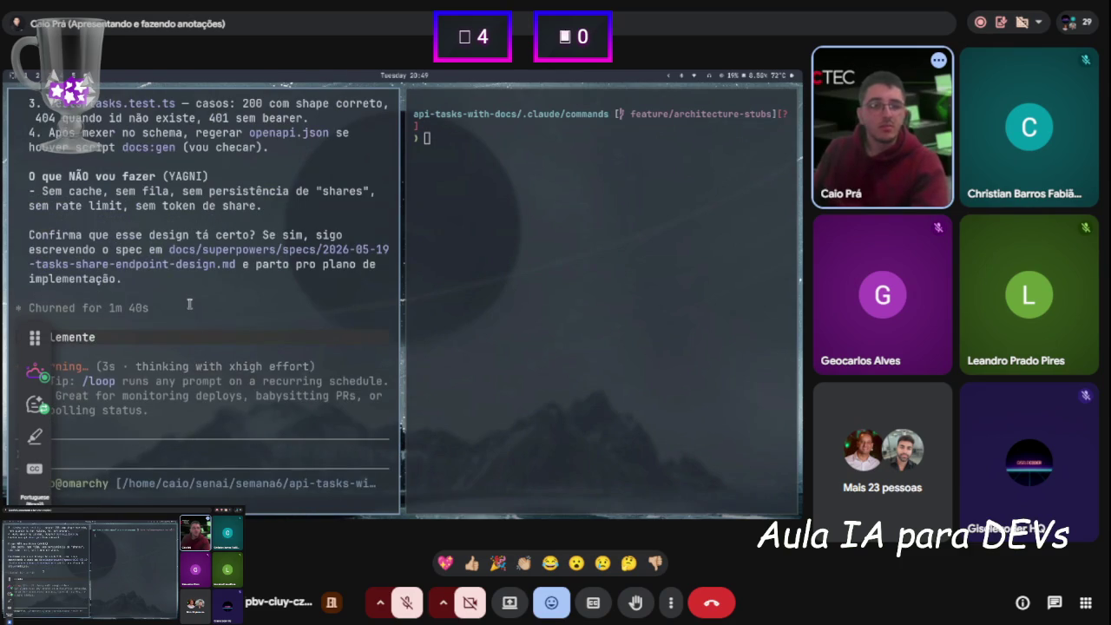
In the right terminal, exit Claude Code, go up two folders to the project root, and restart claude
type("claude")
key("Return")
key("ctrl+c")
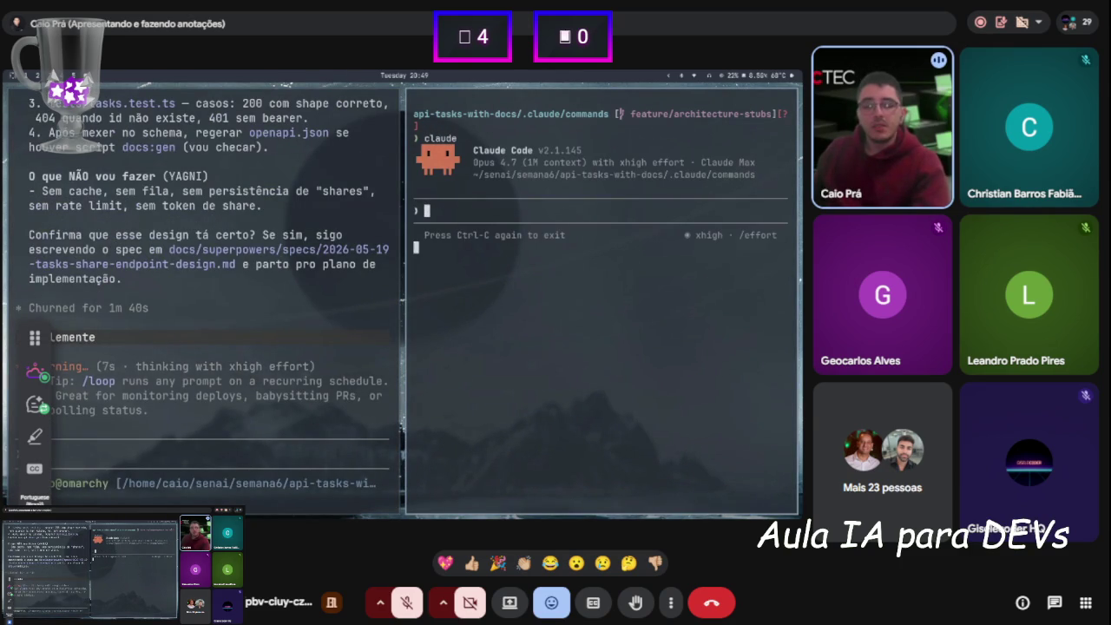
key("ctrl+c")
type("cd ..")
key("Return")
type("cd ..")
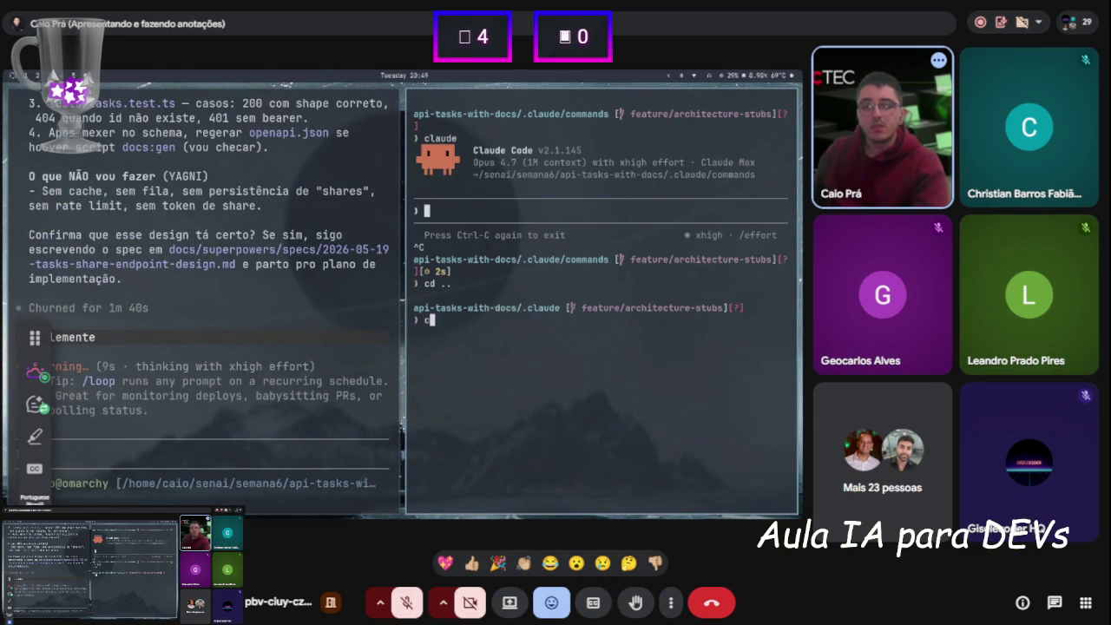
key("Return")
type("claude")
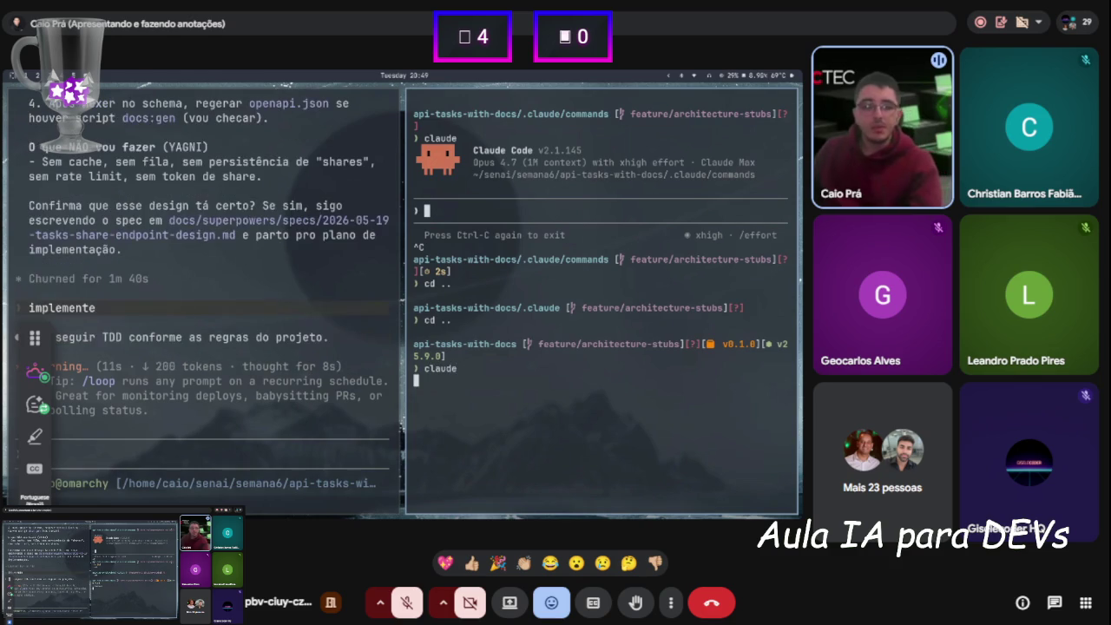
key("Return")
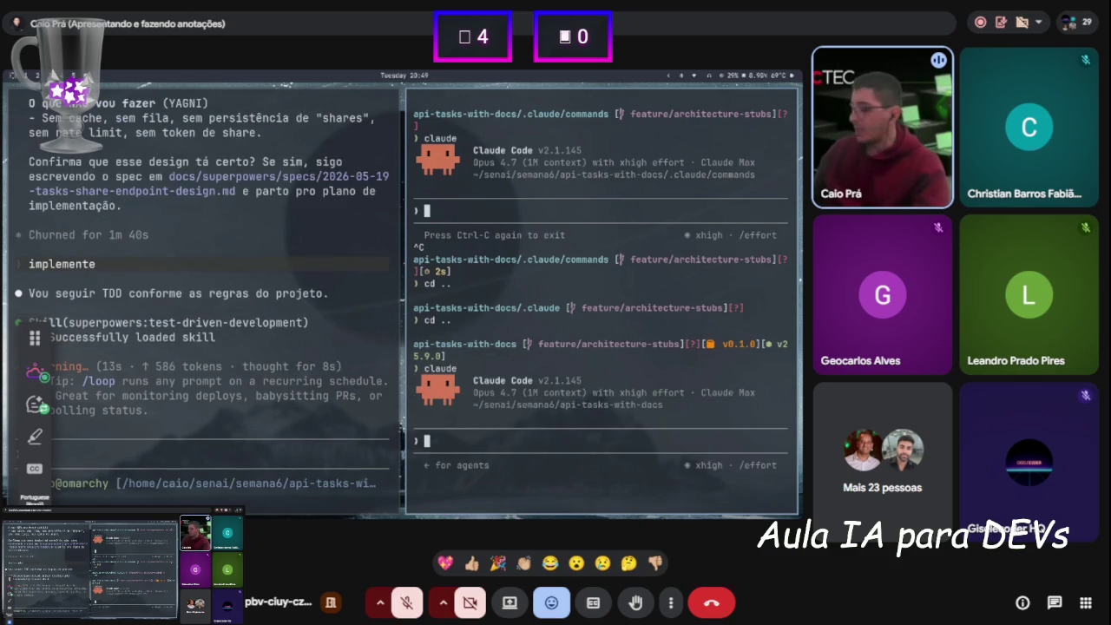
type("/")
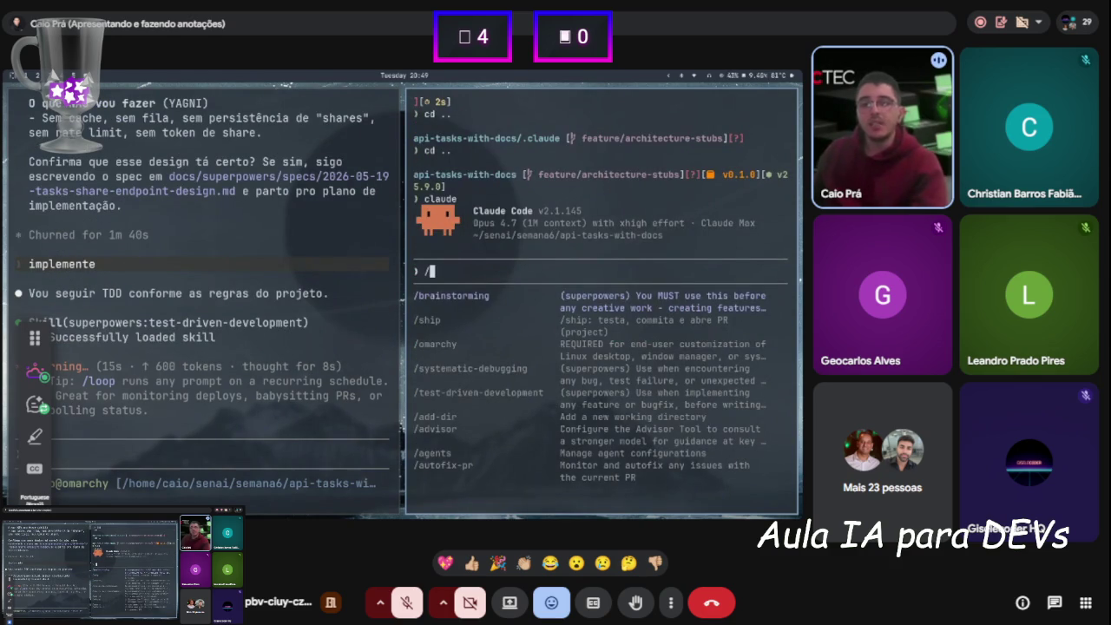
type("update")
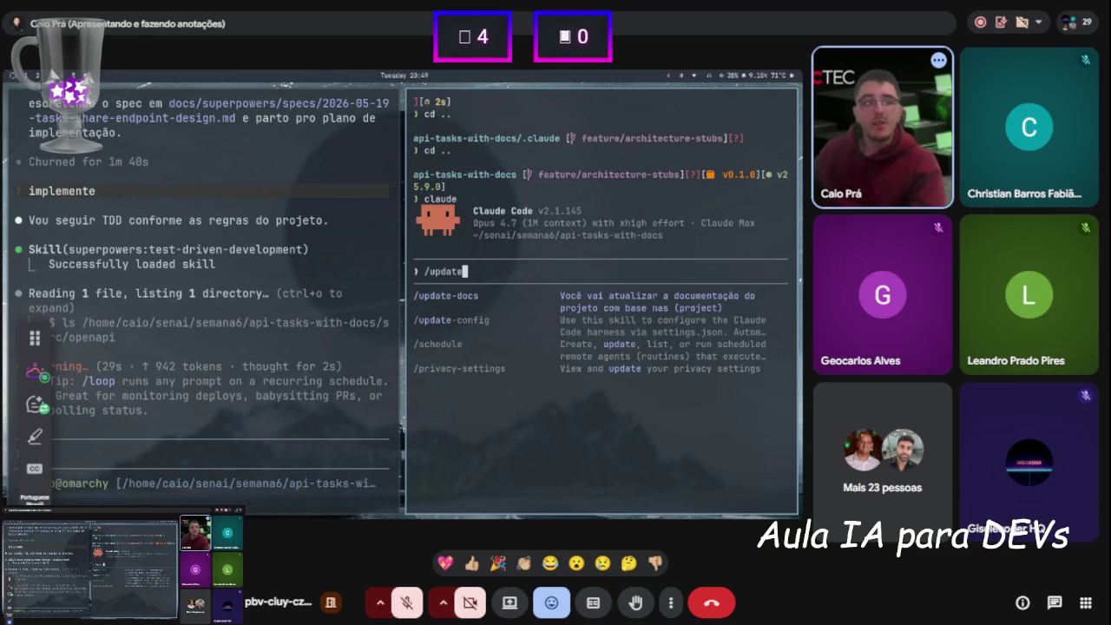
key("BackSpace")
key("BackSpace")
key("BackSpace")
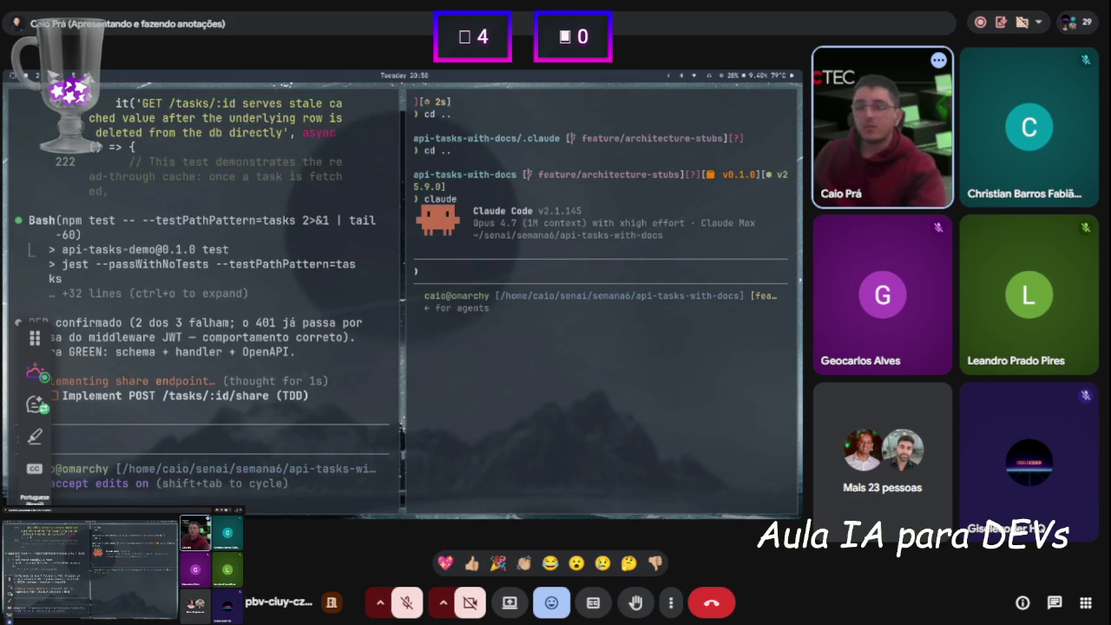
Review Claude Code's output in the right pane as share-endpoint tests pass and taskShareSchema reaches paths.ts
left_click(516, 298)
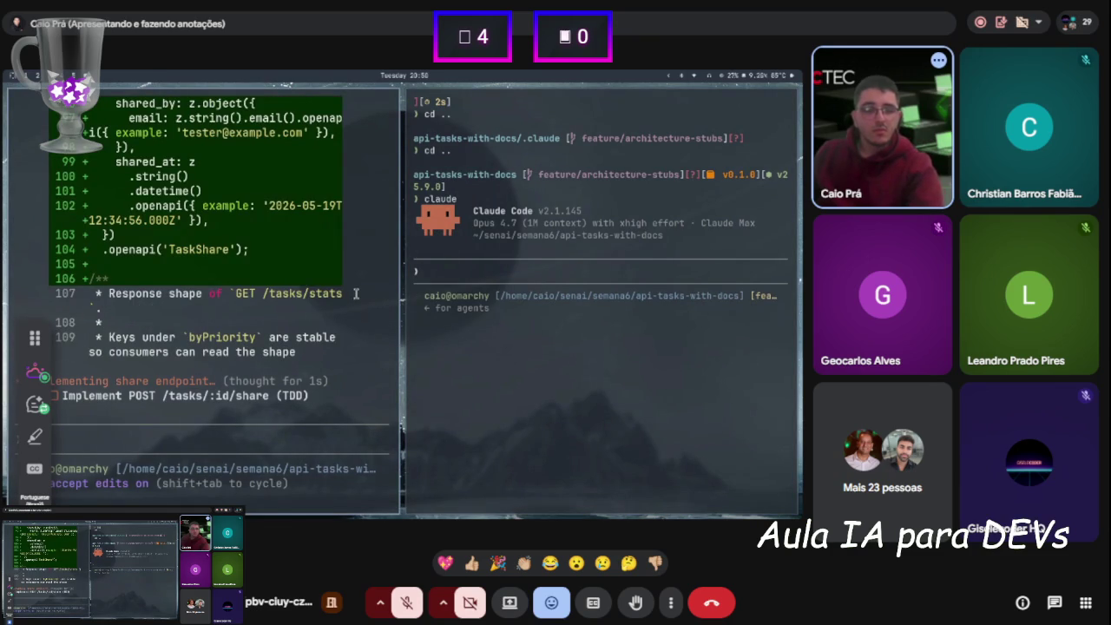
scroll(352, 295, "up", 3)
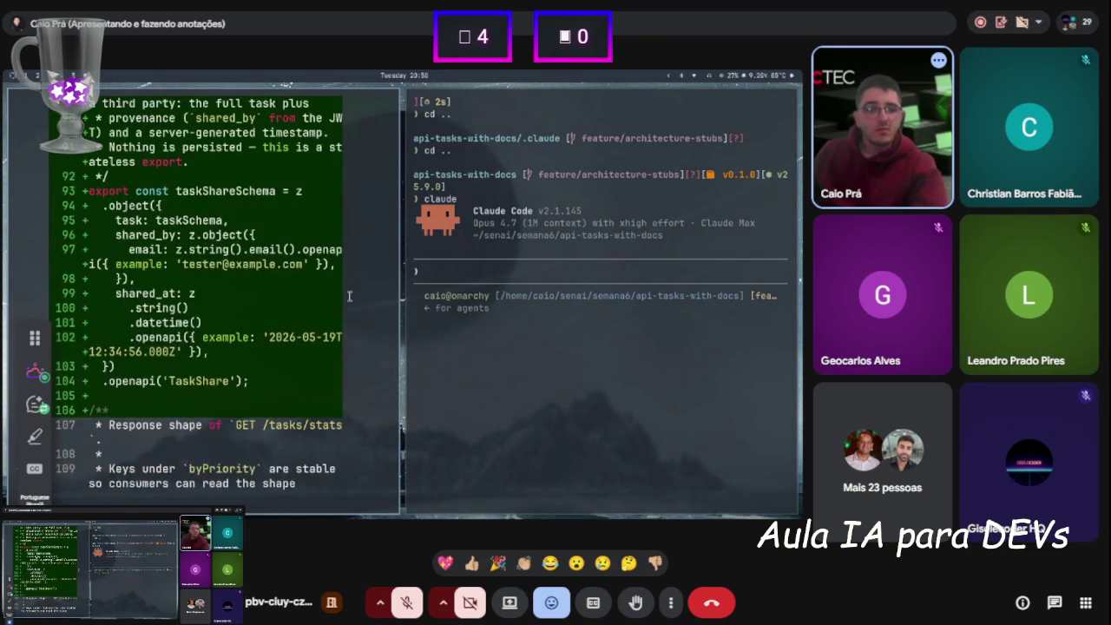
scroll(350, 296, "up", 2)
scroll(350, 296, "down", 5)
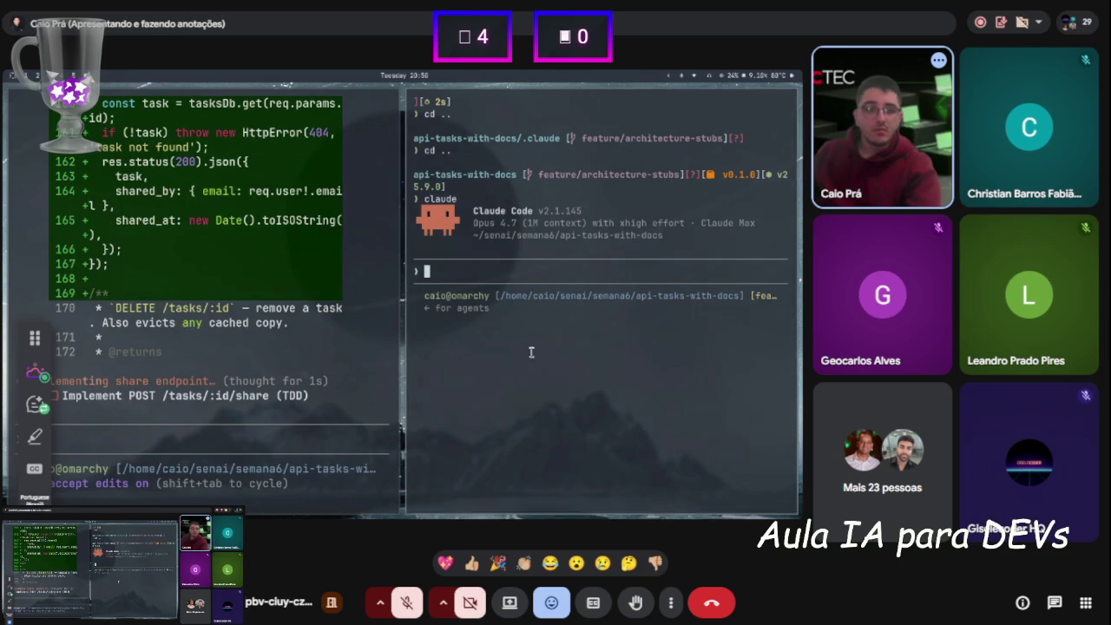
scroll(251, 296, "up", 5)
scroll(253, 297, "up", 7)
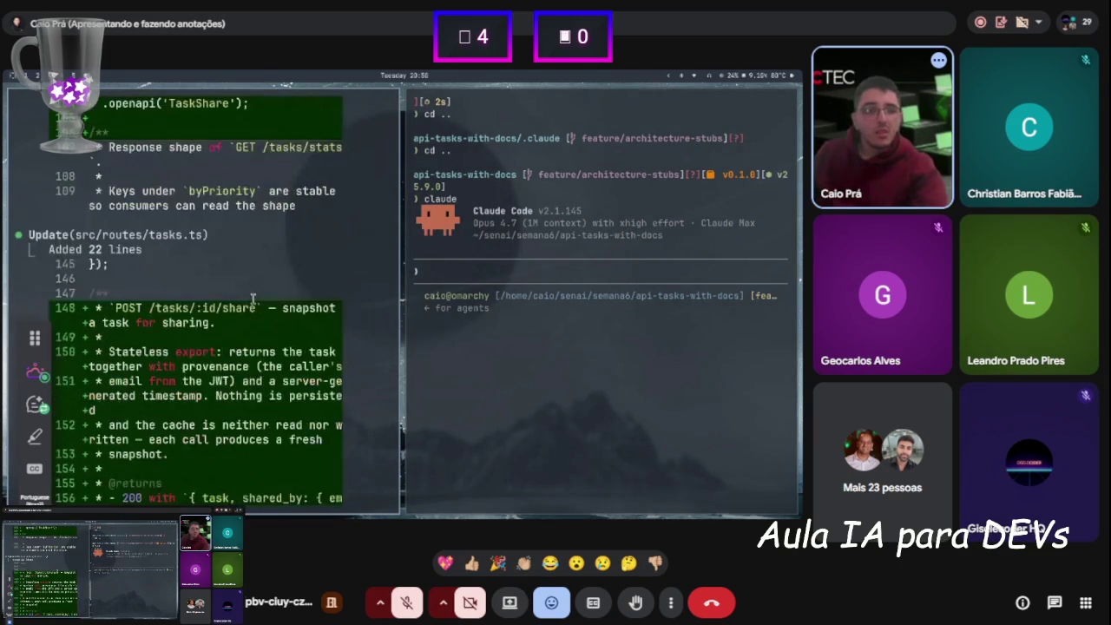
scroll(267, 293, "down", 11)
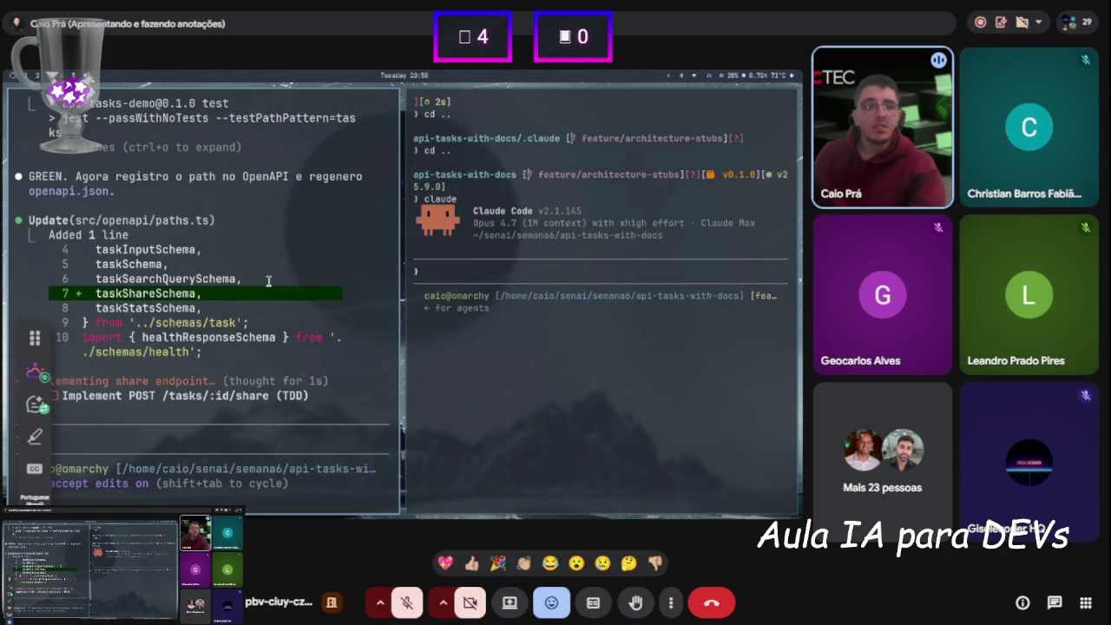
Interrupt Claude with 'mexa na documentação ainda, só termine a implementação', then quit the second Claude session
key("Escape")
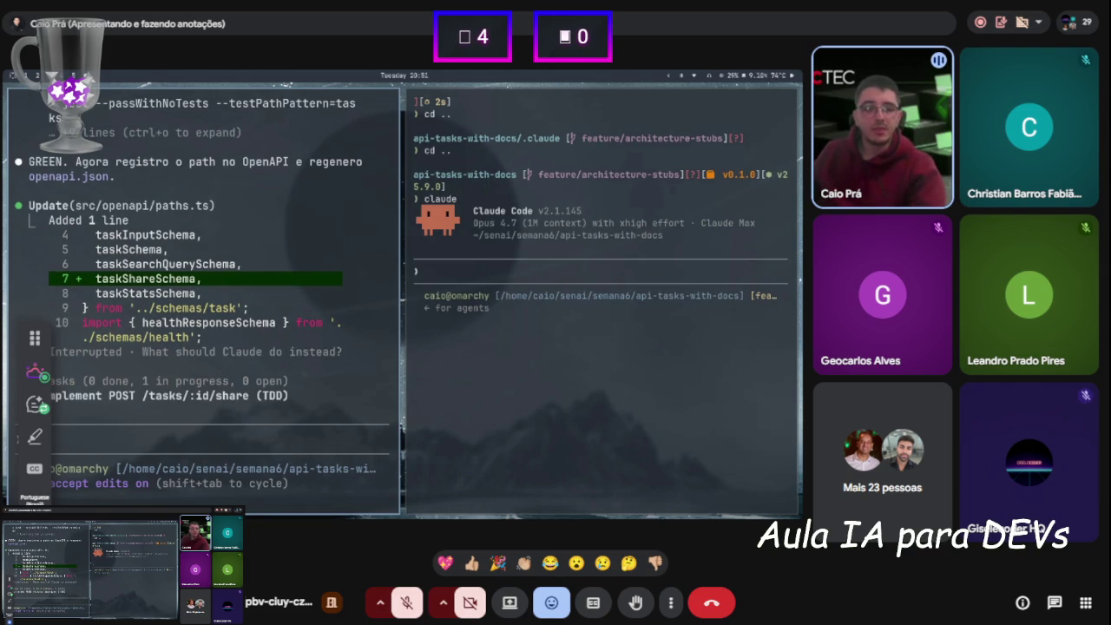
type("mexa")
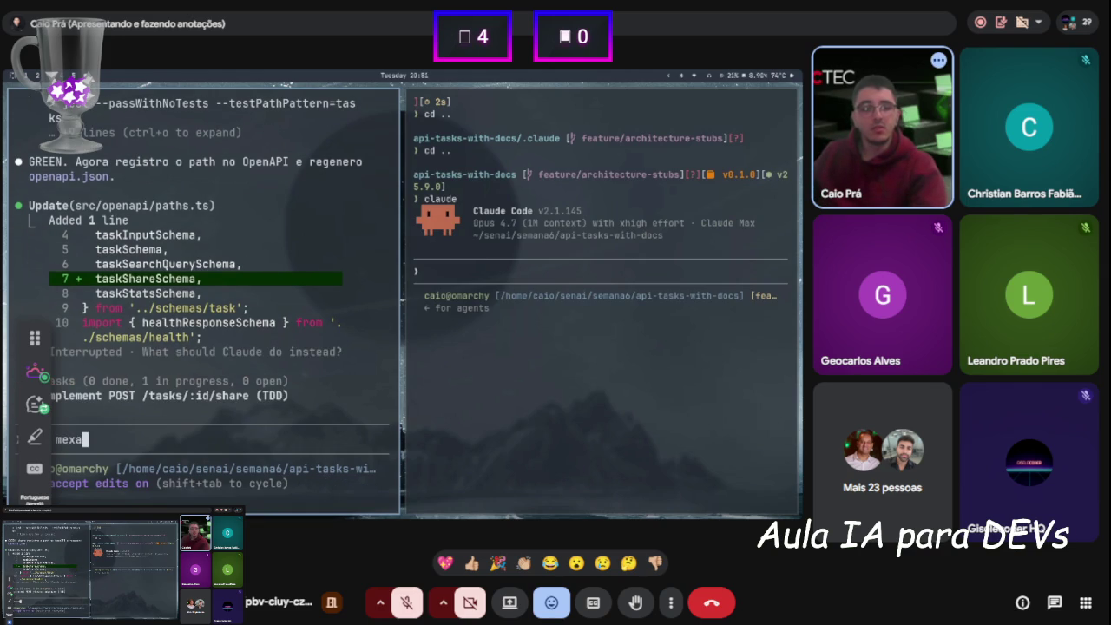
type(" na documentação ain")
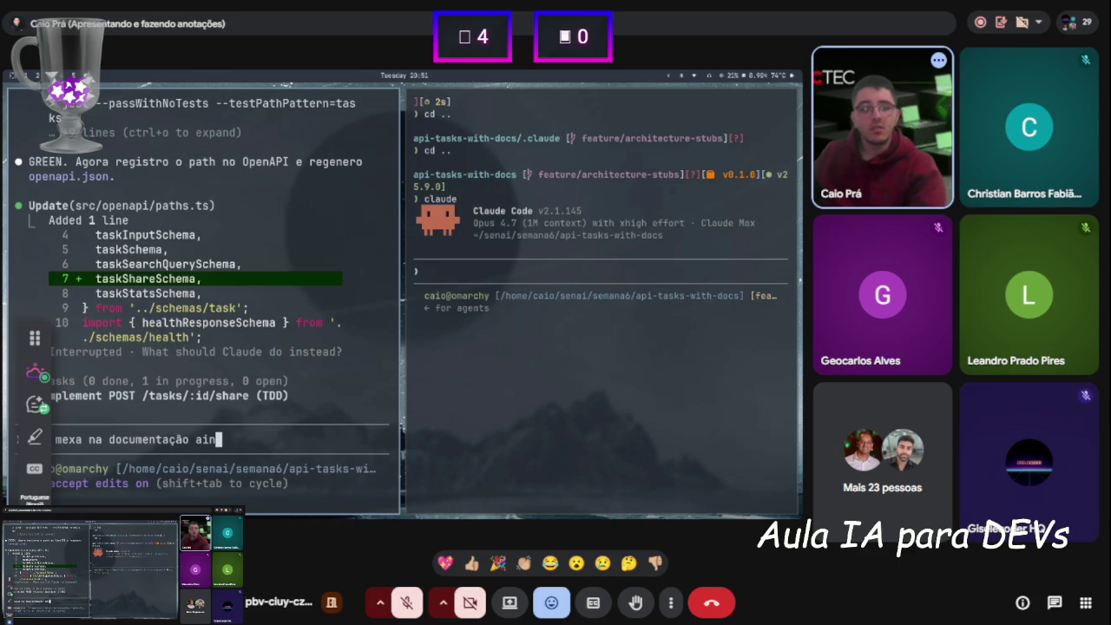
type("da, só termine a ")
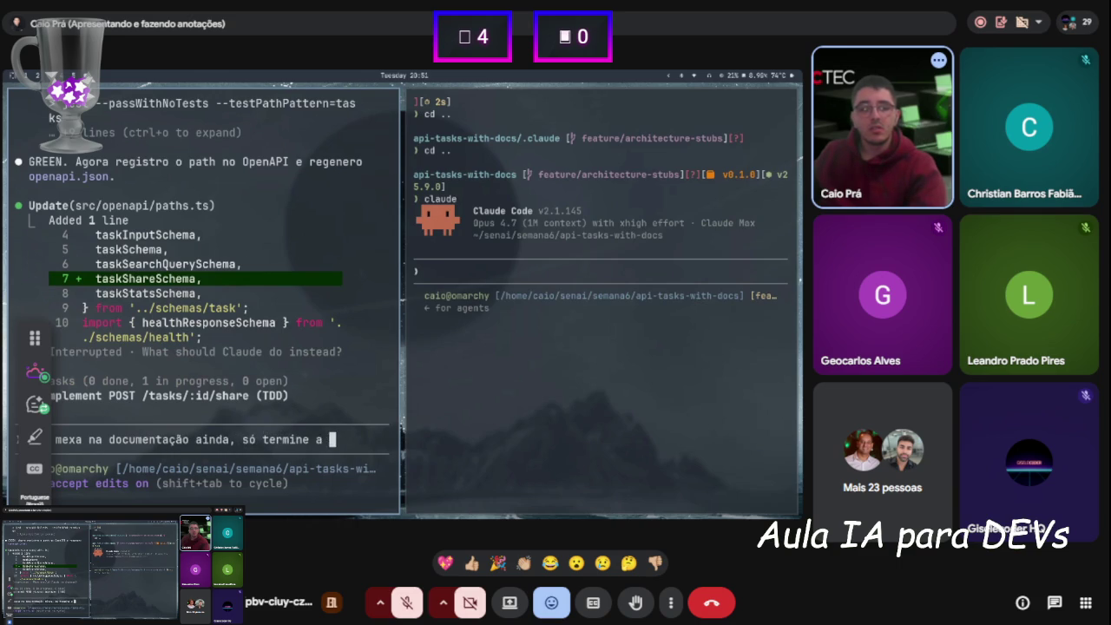
type("implementação")
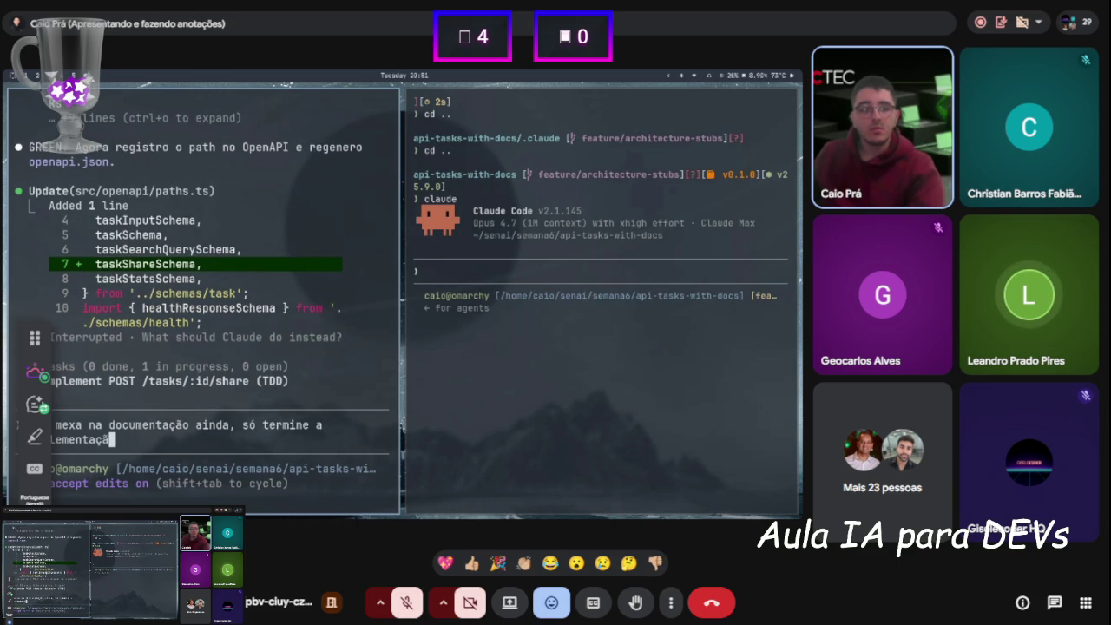
key("Return")
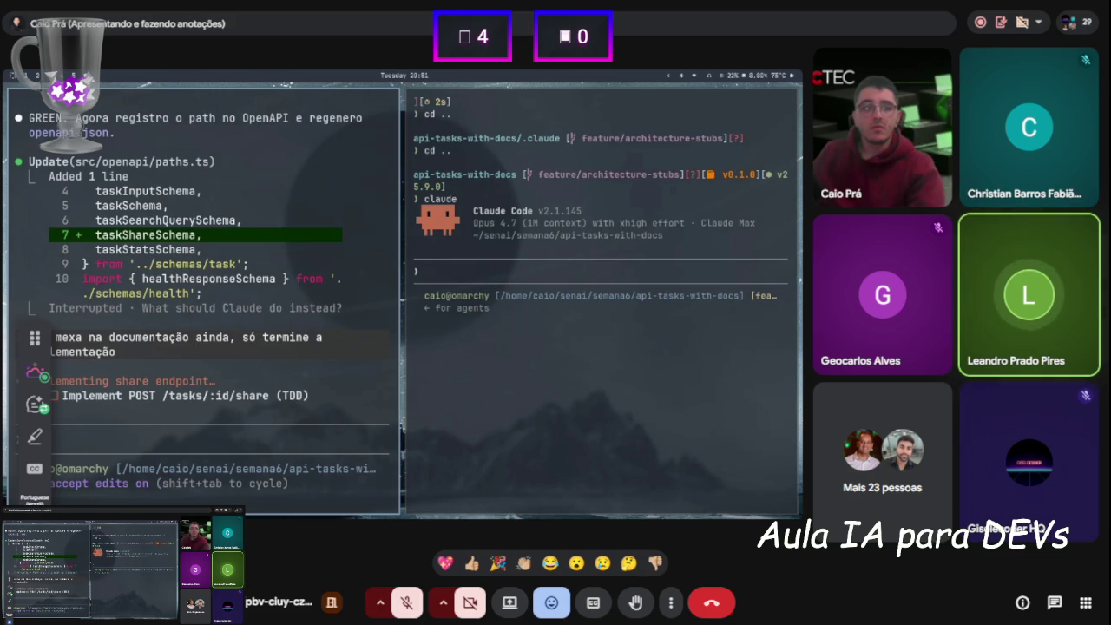
left_click(537, 279)
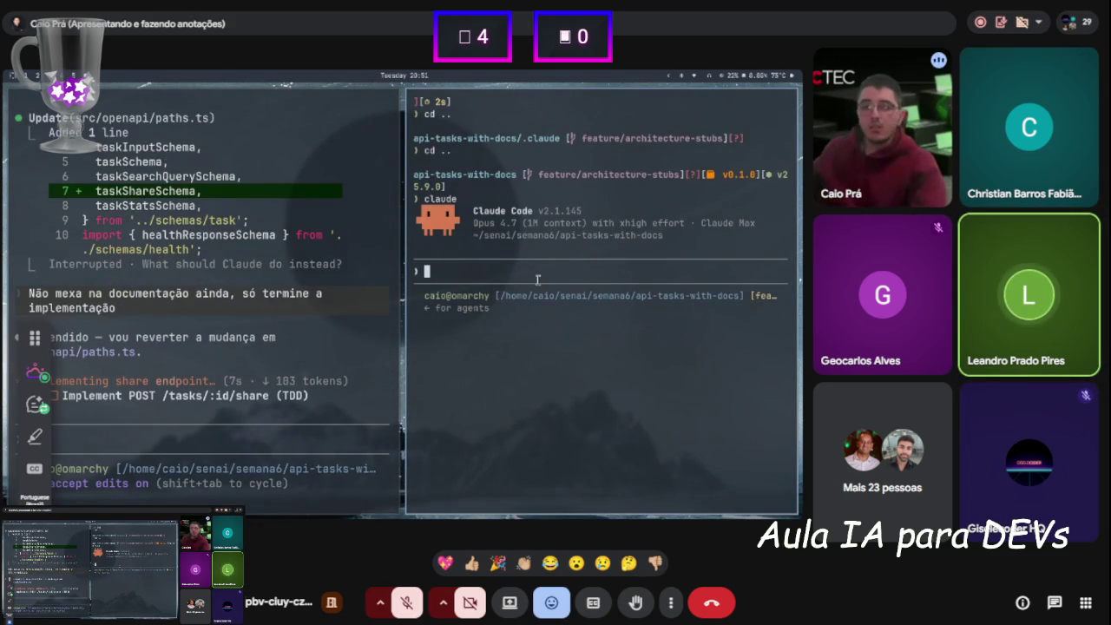
key("ctrl+c")
key("ctrl+c")
Display README.md and then CLAUDE.md in the right terminal with cat
type("cat ")
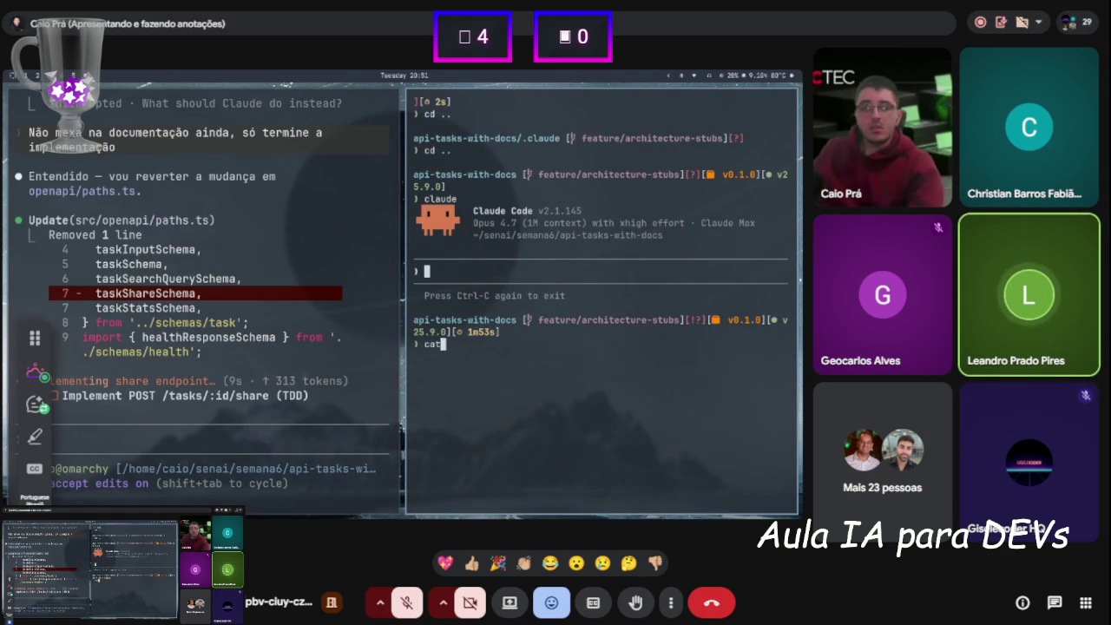
type("README.md")
key("Return")
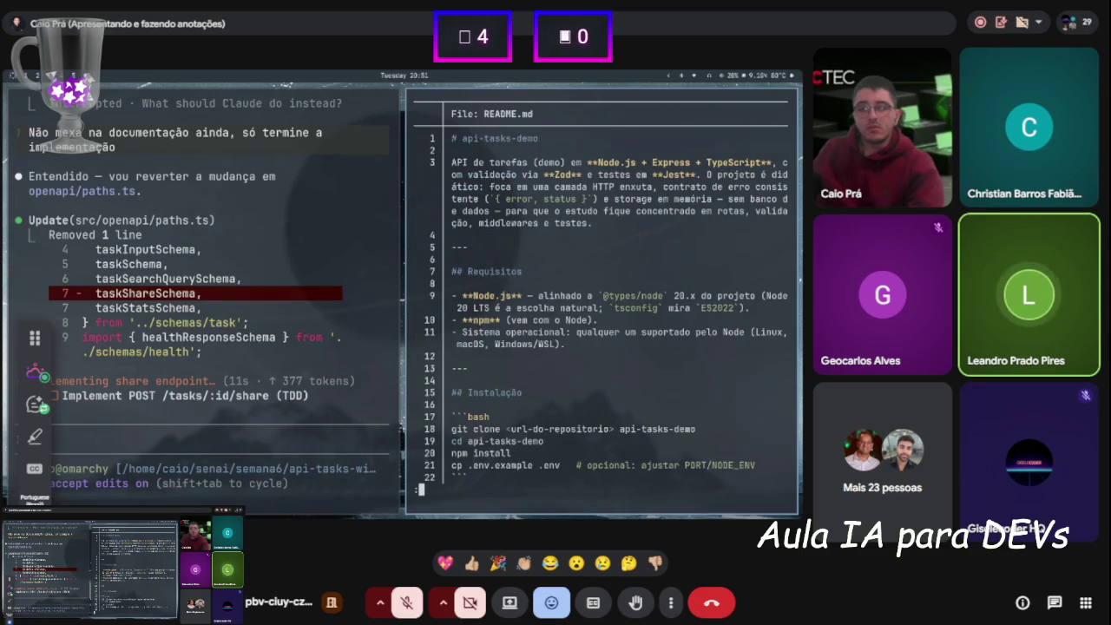
type("qcat CLAUDE.md u")
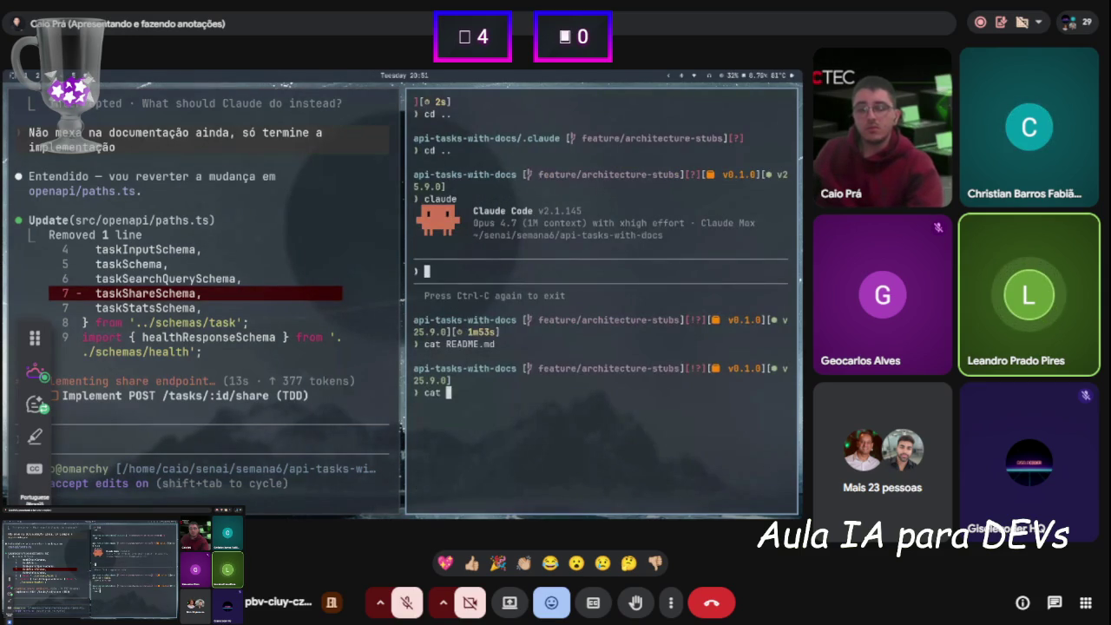
key("BackSpace")
key("Return")
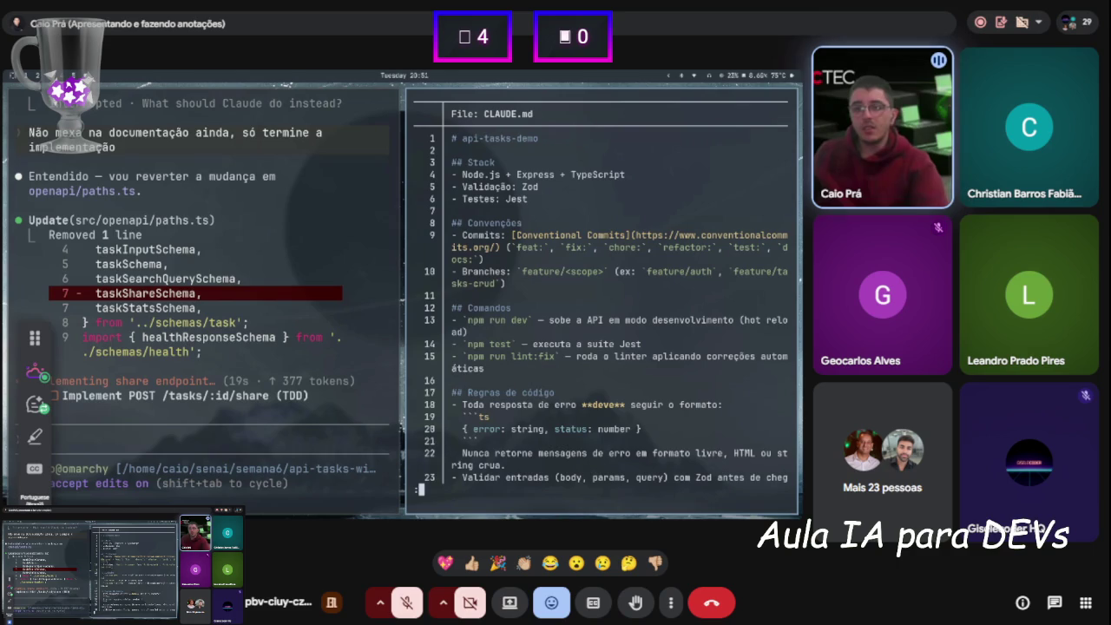
Highlight the CLAUDE.md commit rules on npm test, failing tests, plans and 'falham', then exit the pager
scroll(500, 339, "down", 4)
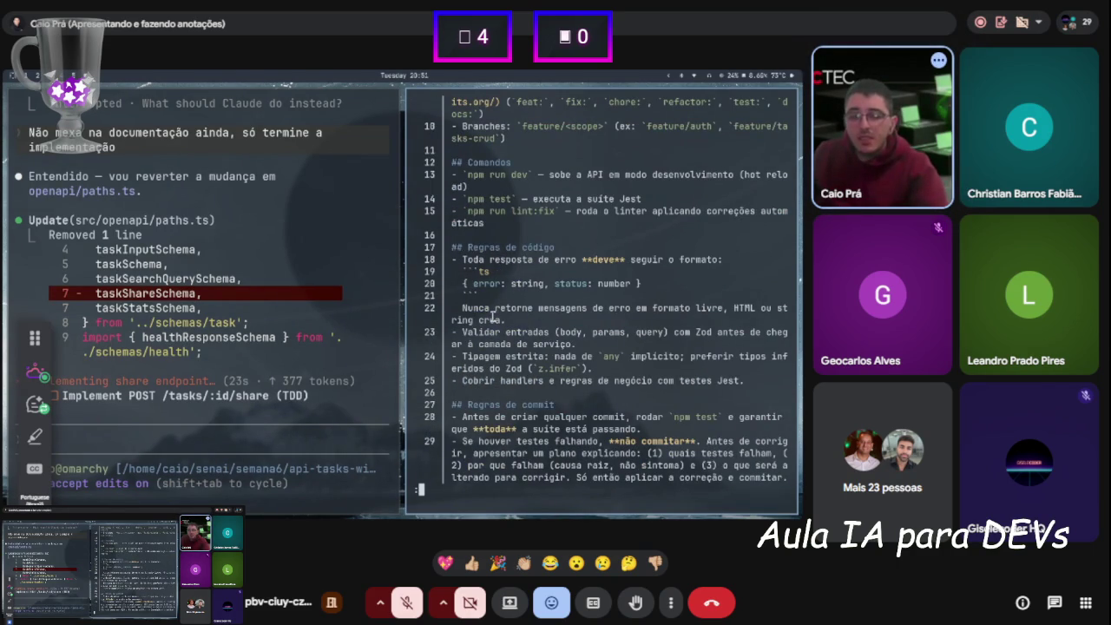
scroll(501, 336, "down", 1)
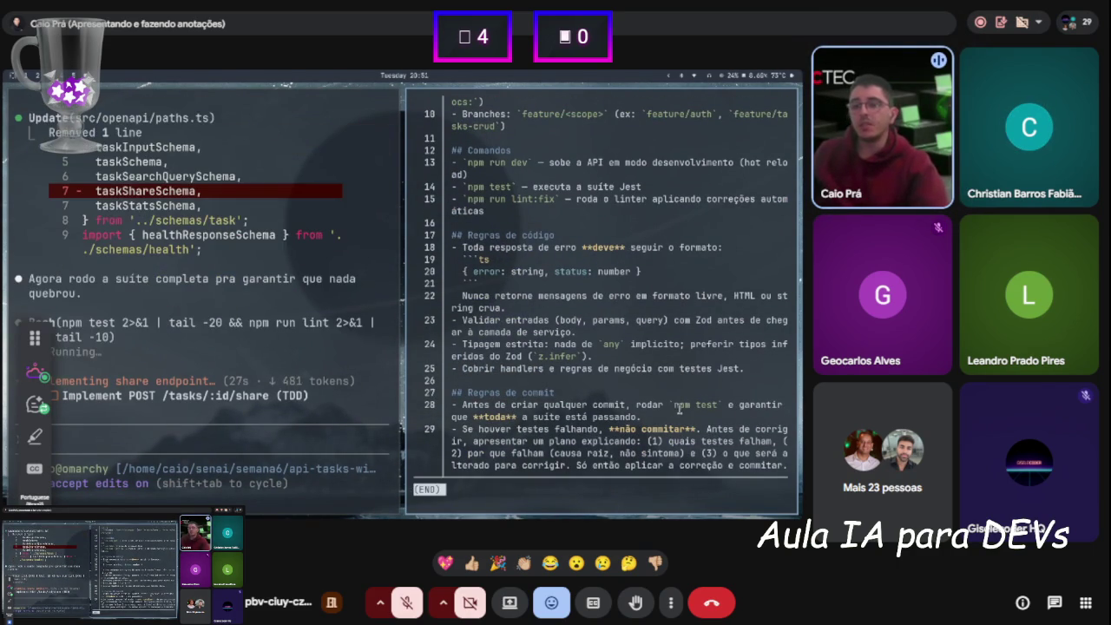
left_click_drag(668, 405, 719, 404)
left_click(546, 415)
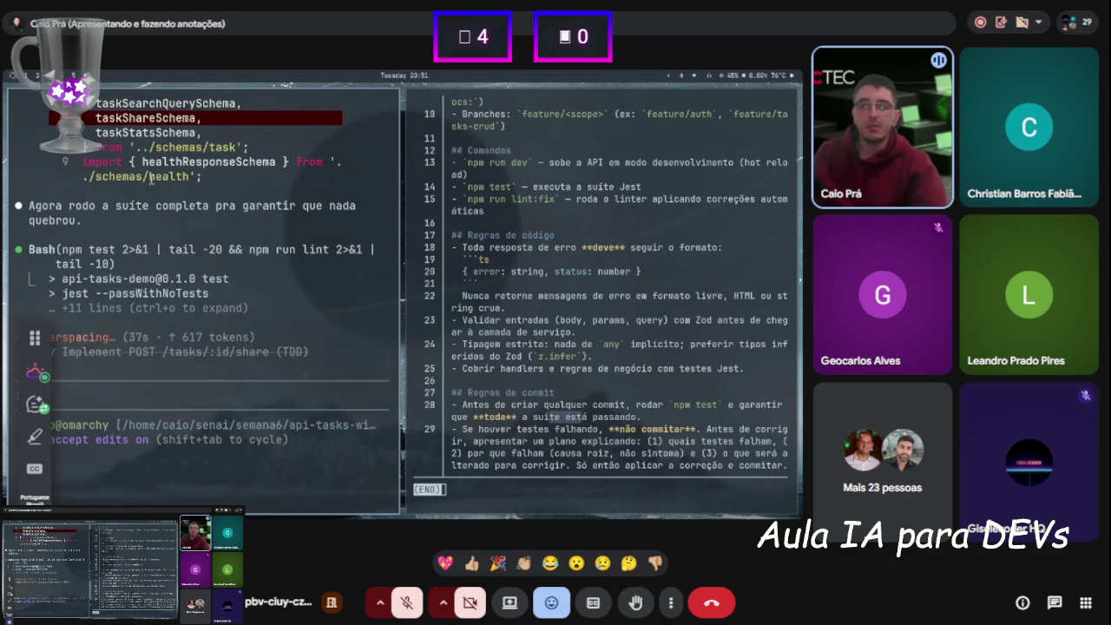
left_click_drag(516, 429, 669, 426)
left_click_drag(548, 441, 619, 442)
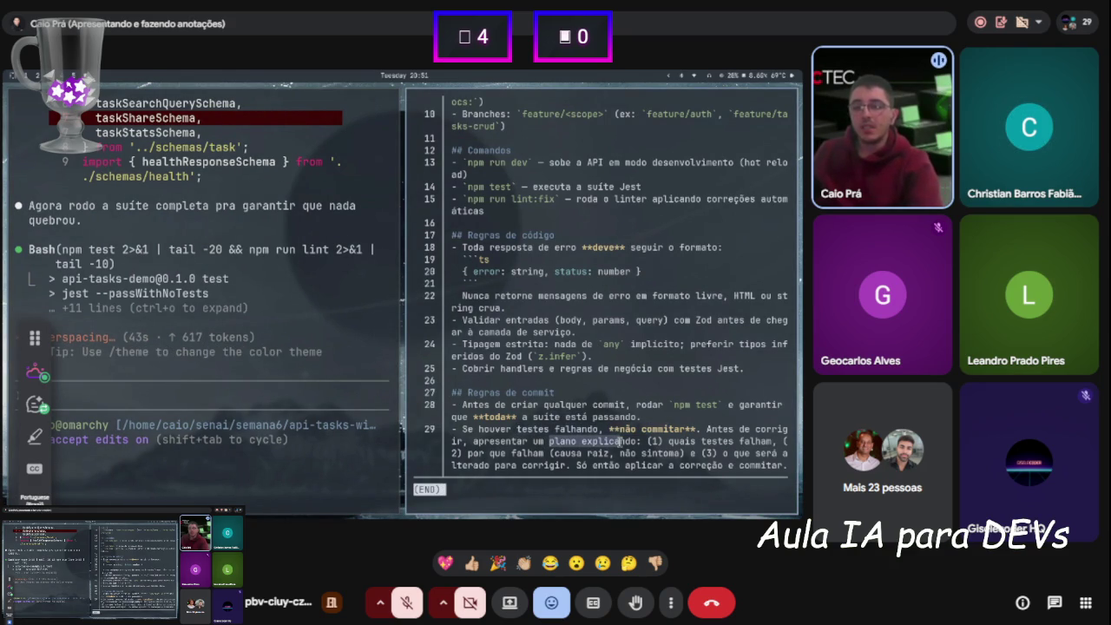
left_click_drag(502, 453, 541, 453)
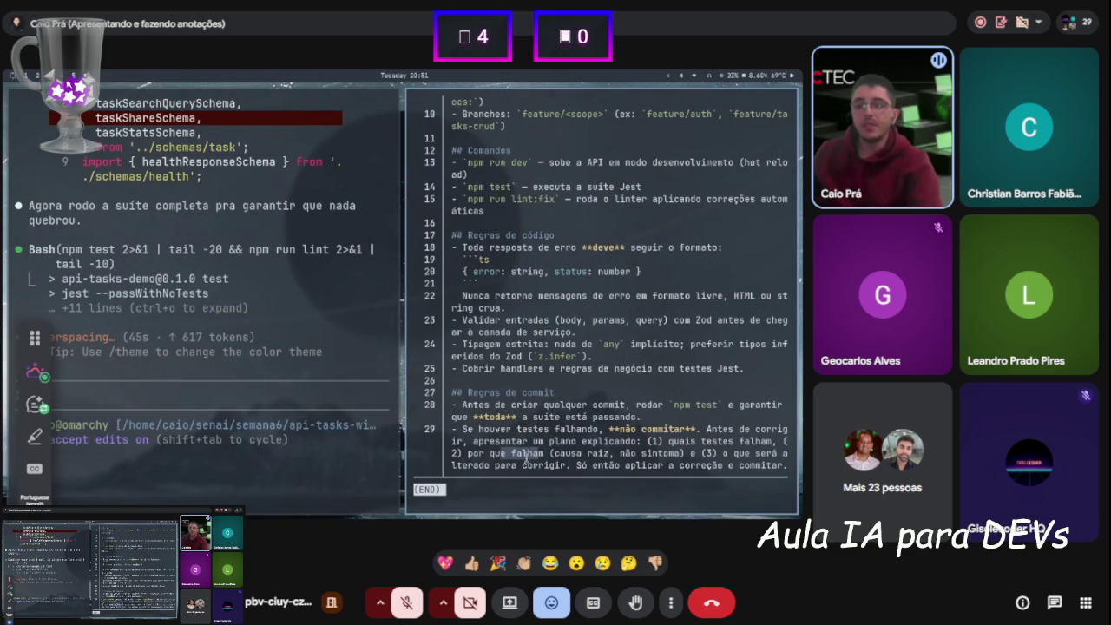
key("q")
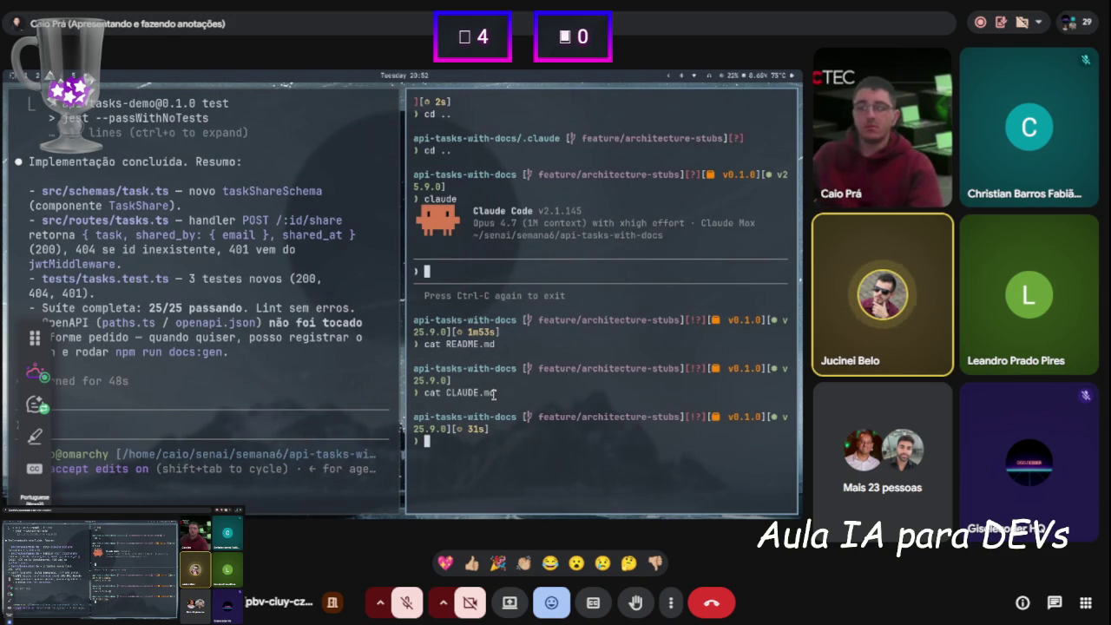
Clear the right terminal's screen with 'clear' and refocus that pane
type("clea")
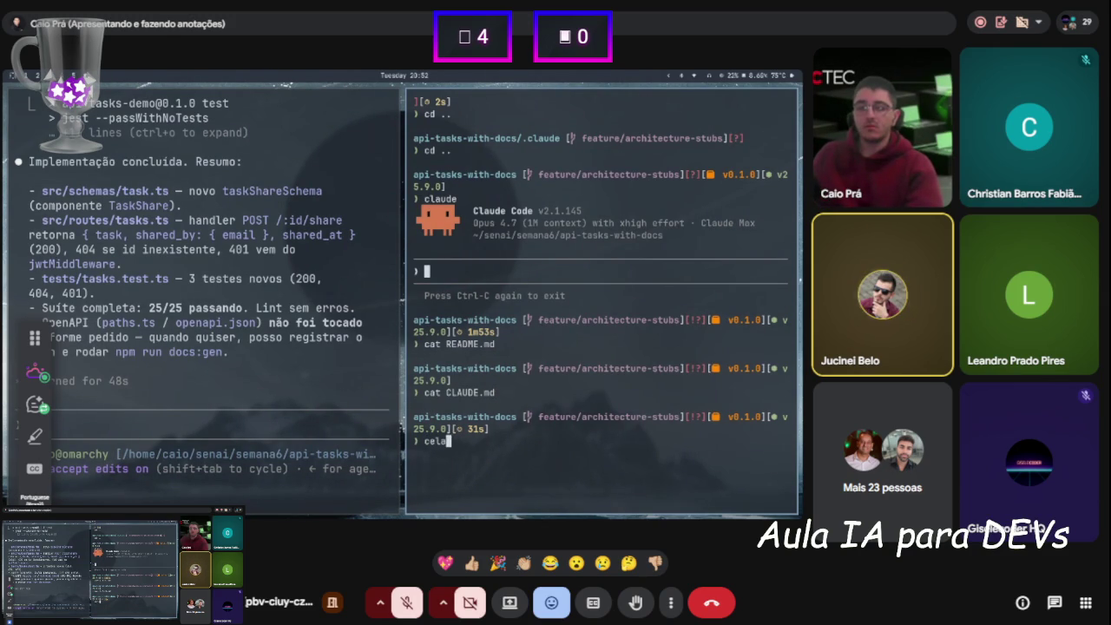
type("r")
key("Return")
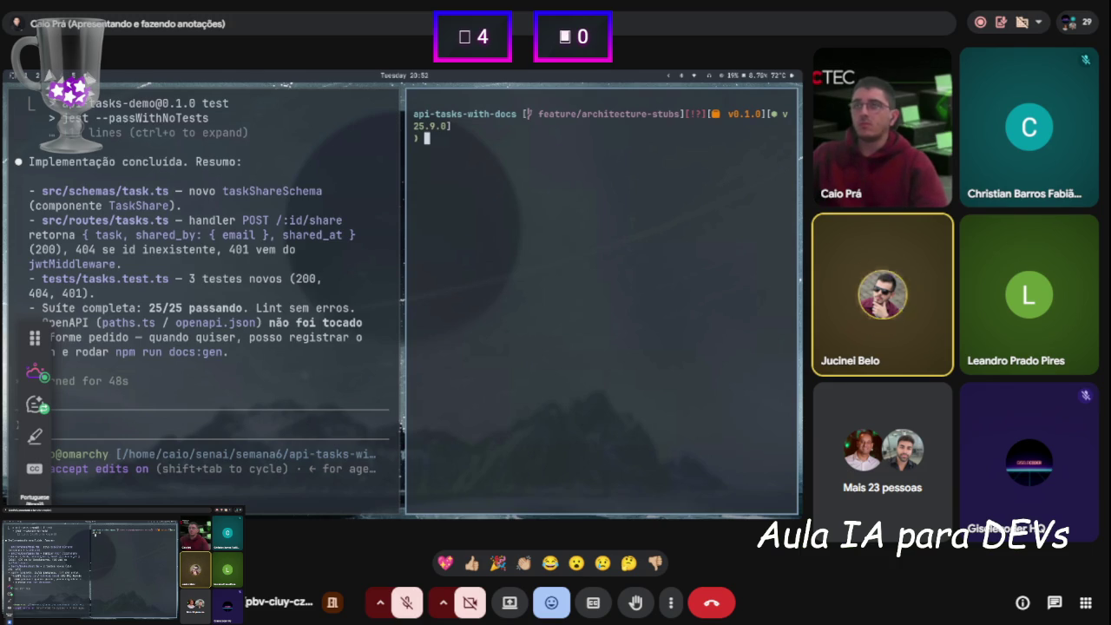
key("super+Left")
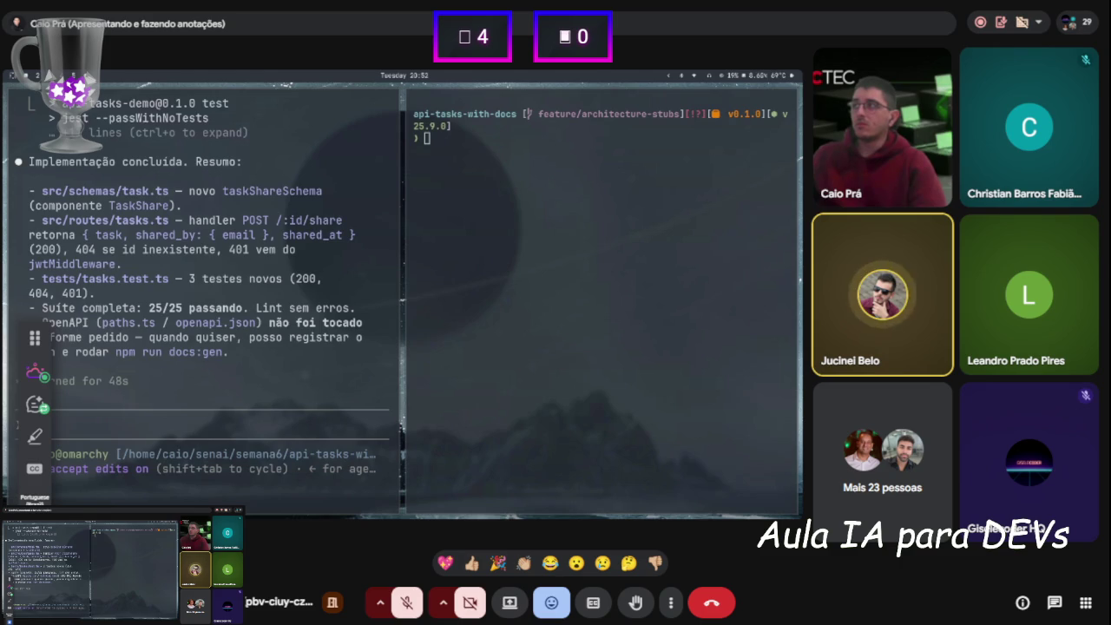
left_click(473, 312)
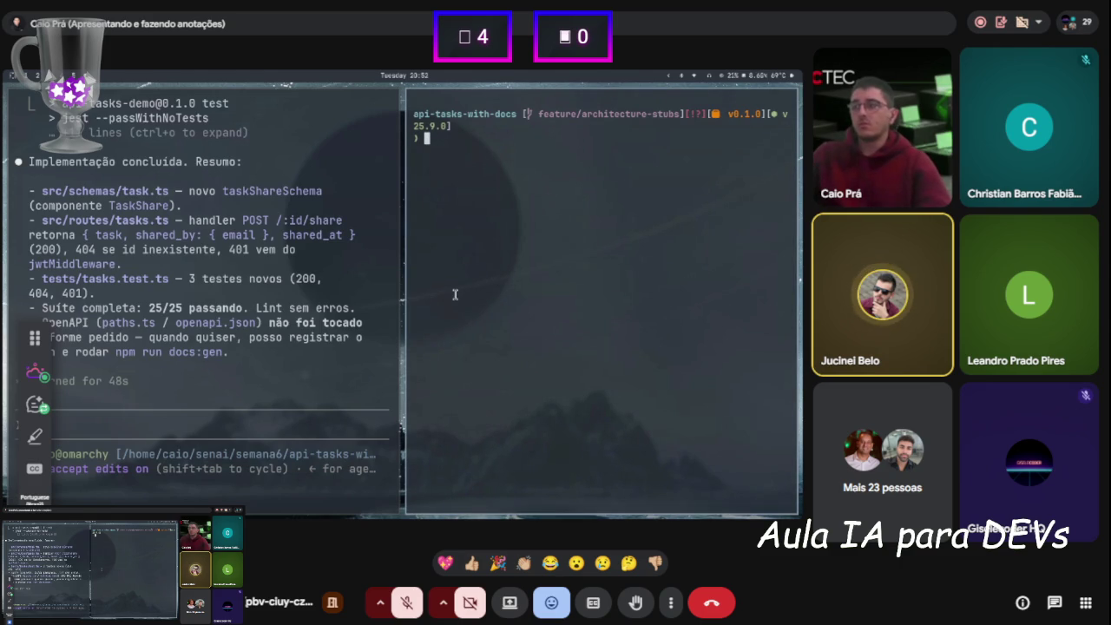
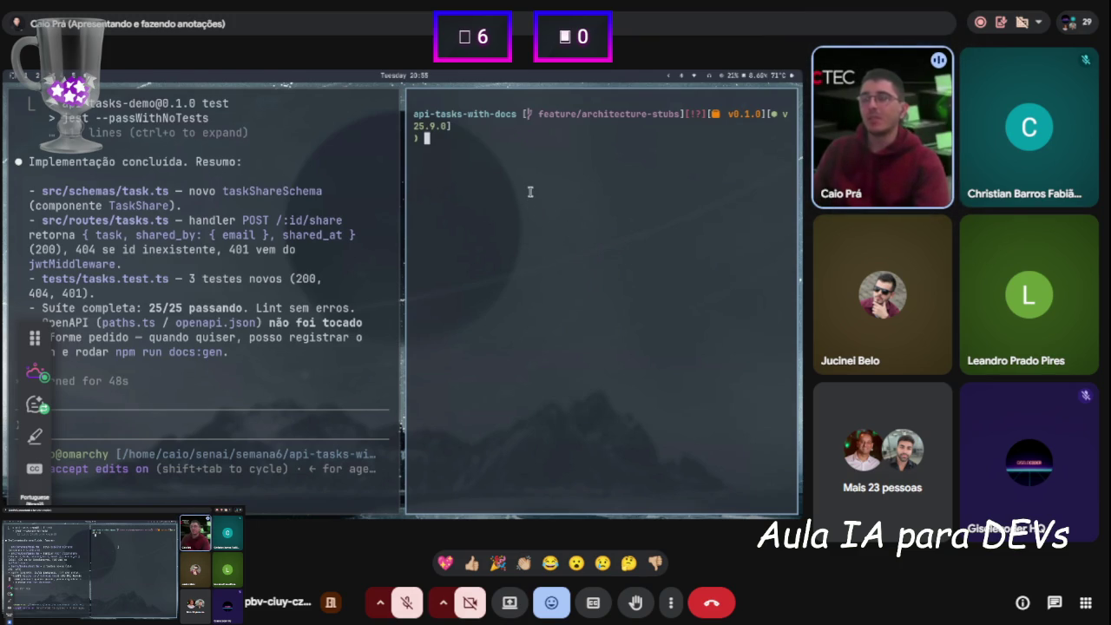
Launch Claude Code in api-tasks-with-docs and run the /update-docs skill
type("claude")
key("Return")
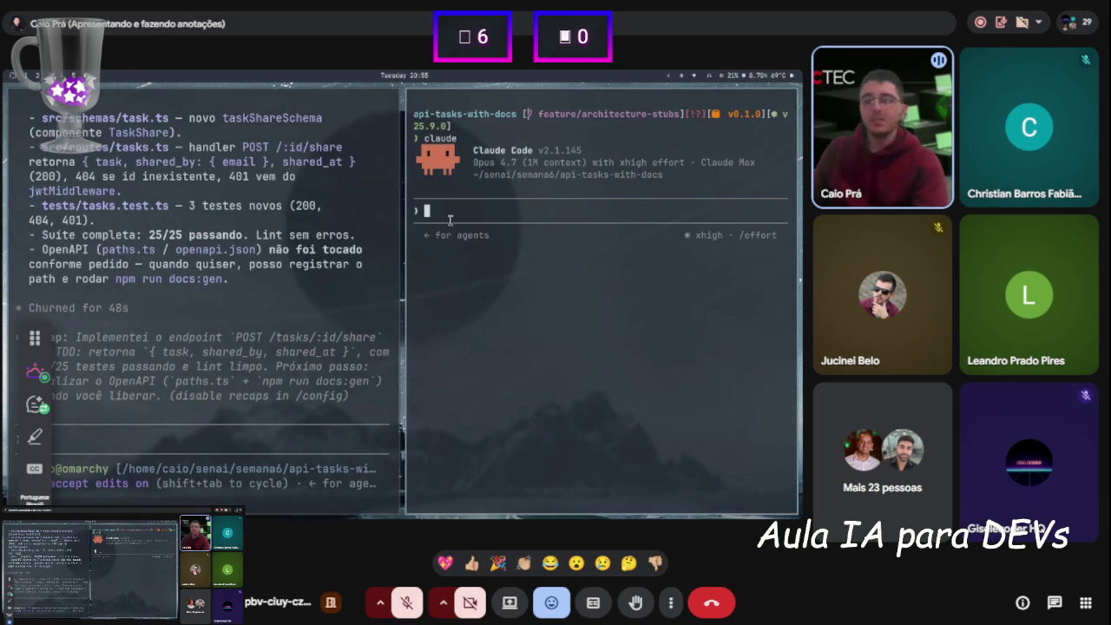
type("/")
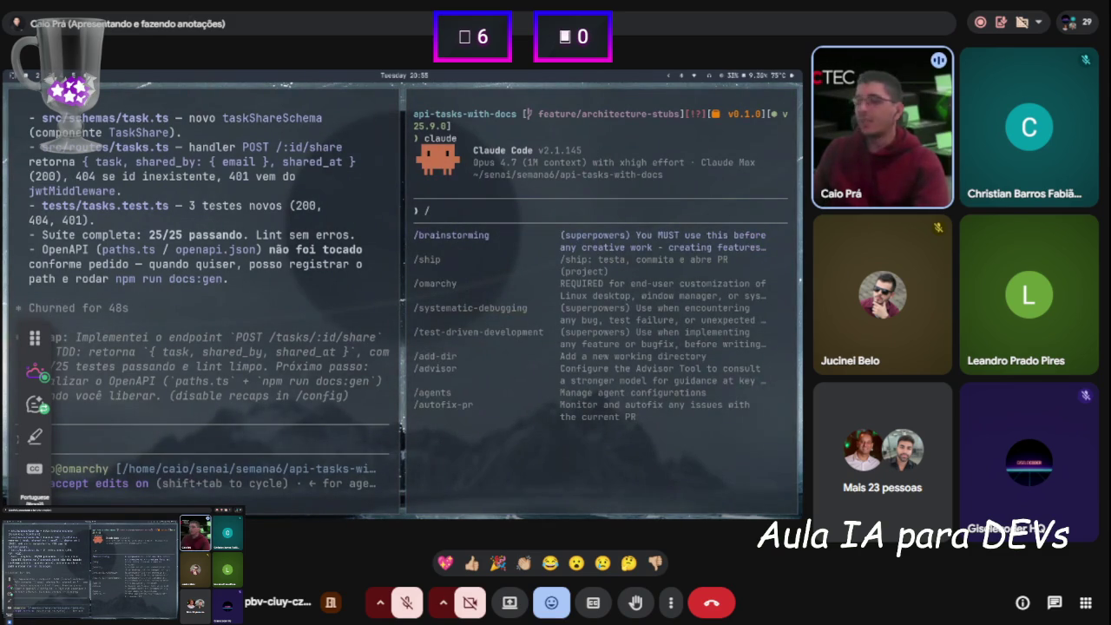
type("update")
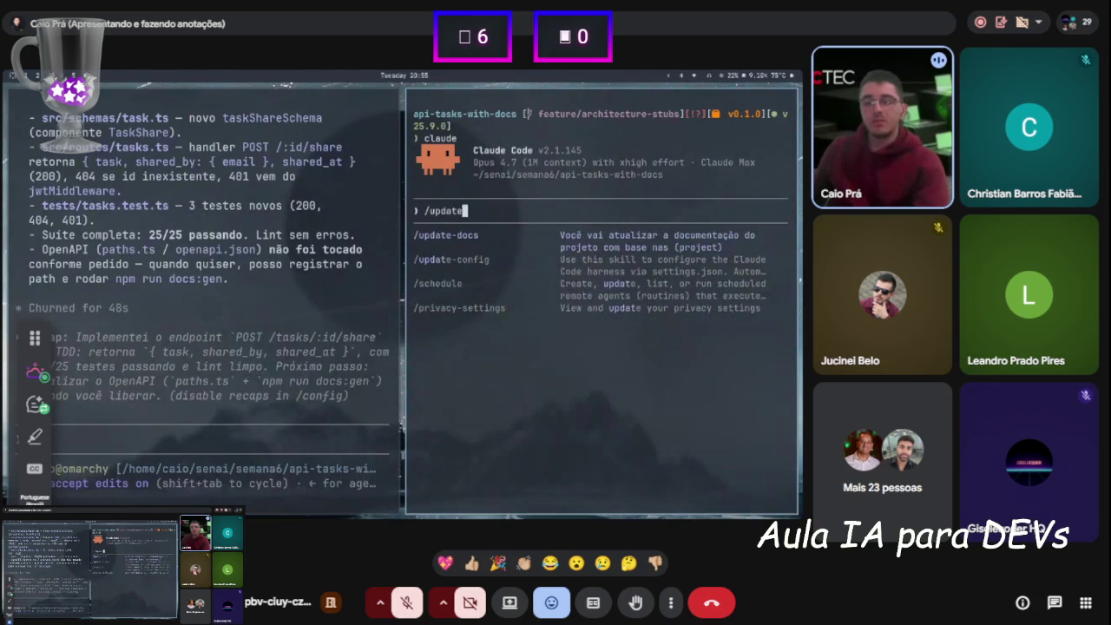
key("Return")
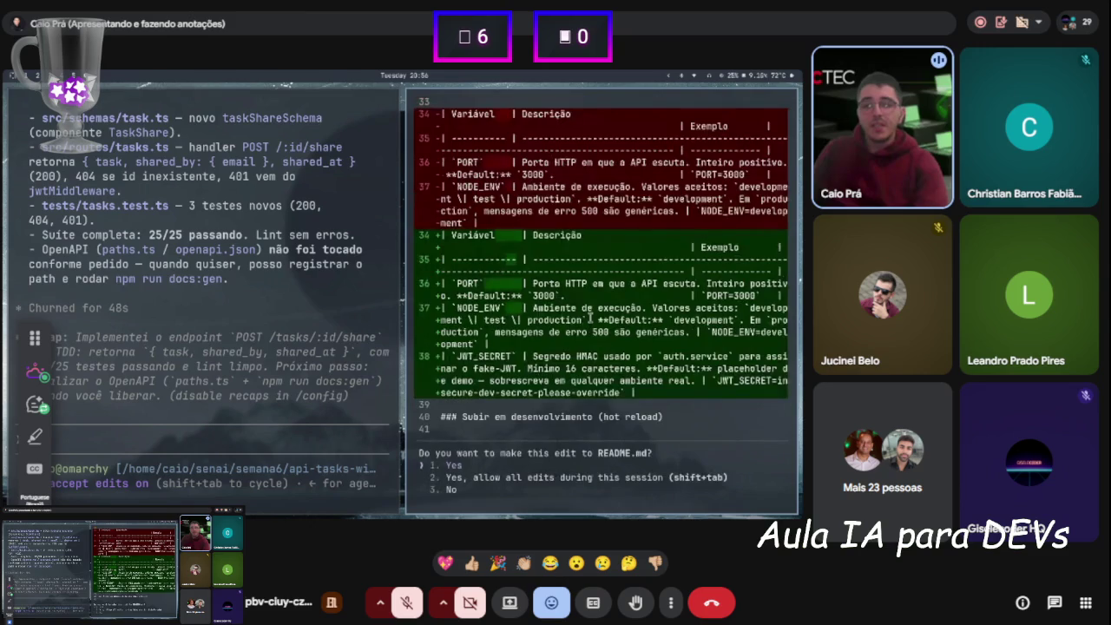
Review the README.md diff and accept the JWT_SECRET environment-variables row
scroll(591, 314, "up", 3)
scroll(586, 323, "down", 3)
scroll(582, 330, "up", 5)
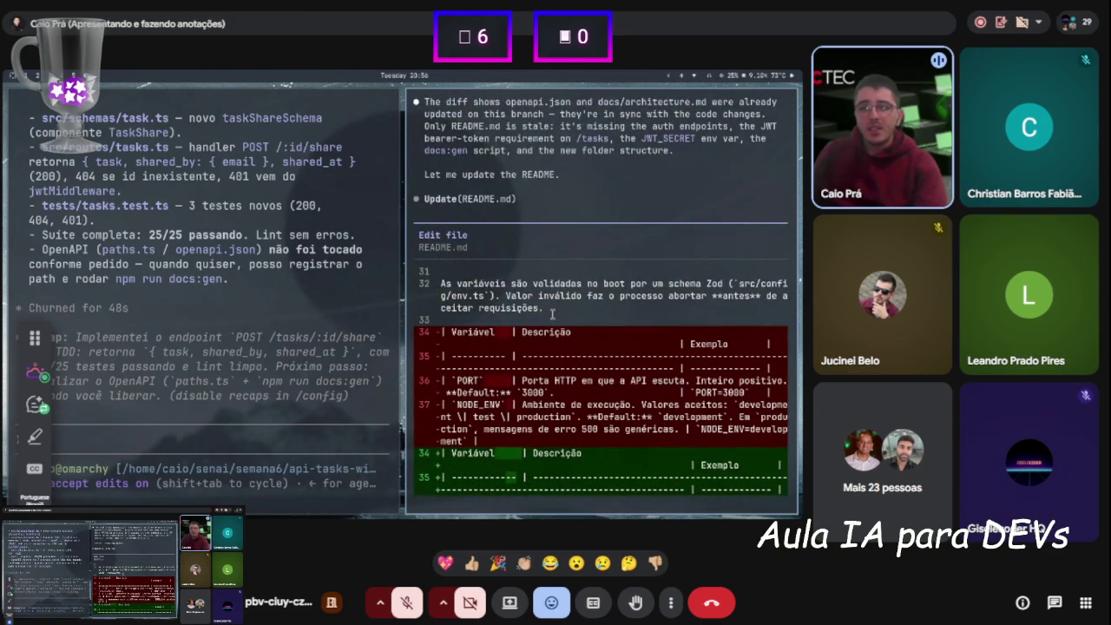
scroll(552, 314, "up", 3)
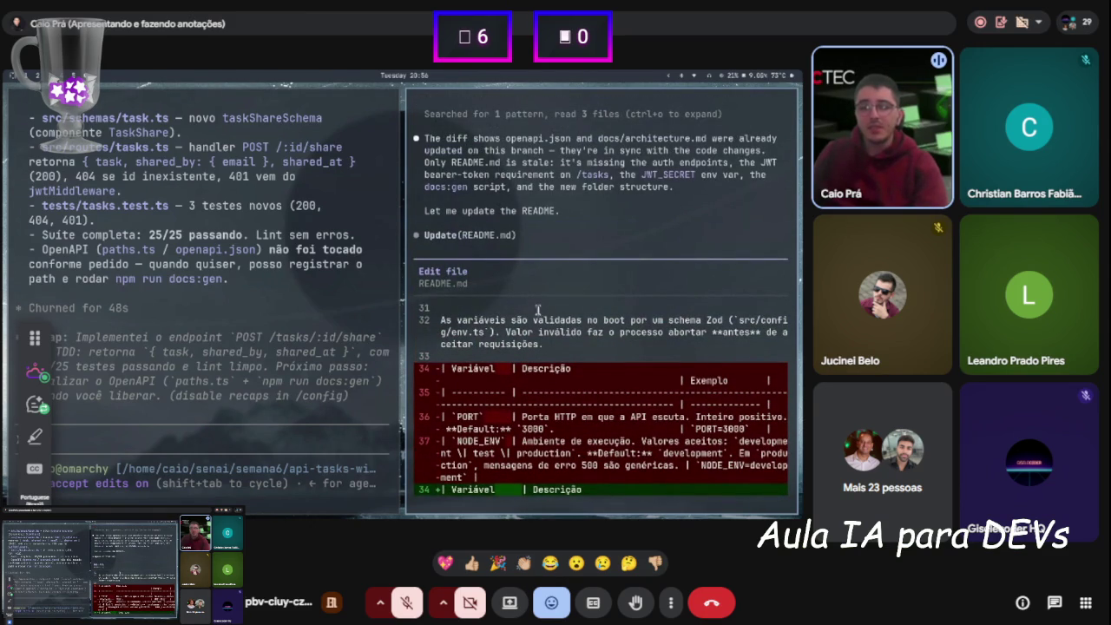
scroll(534, 307, "down", 10)
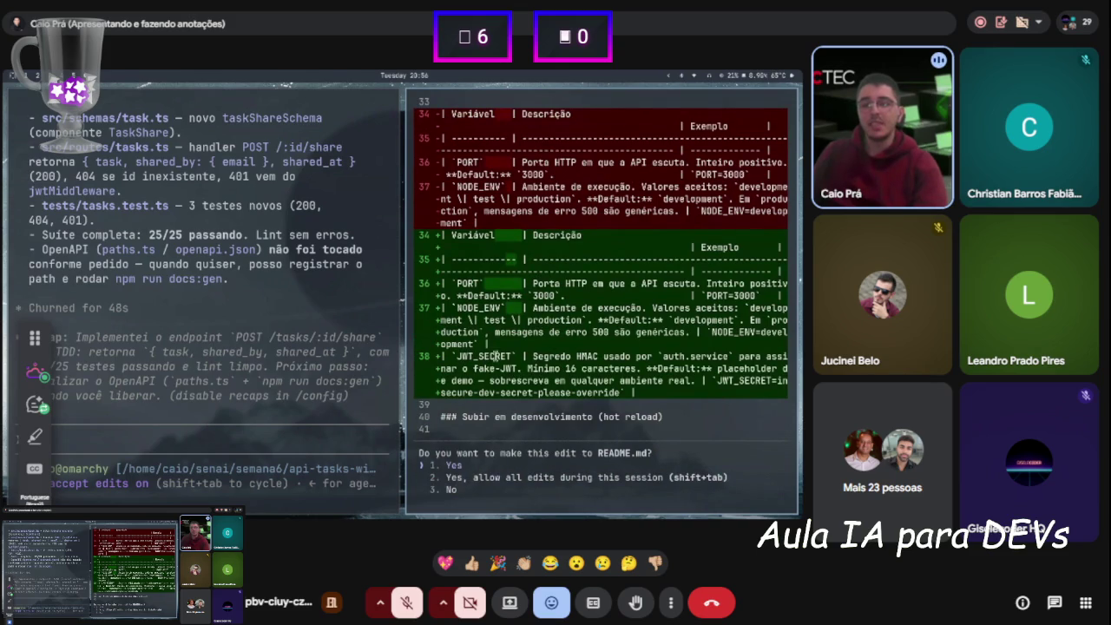
scroll(544, 321, "up", 4)
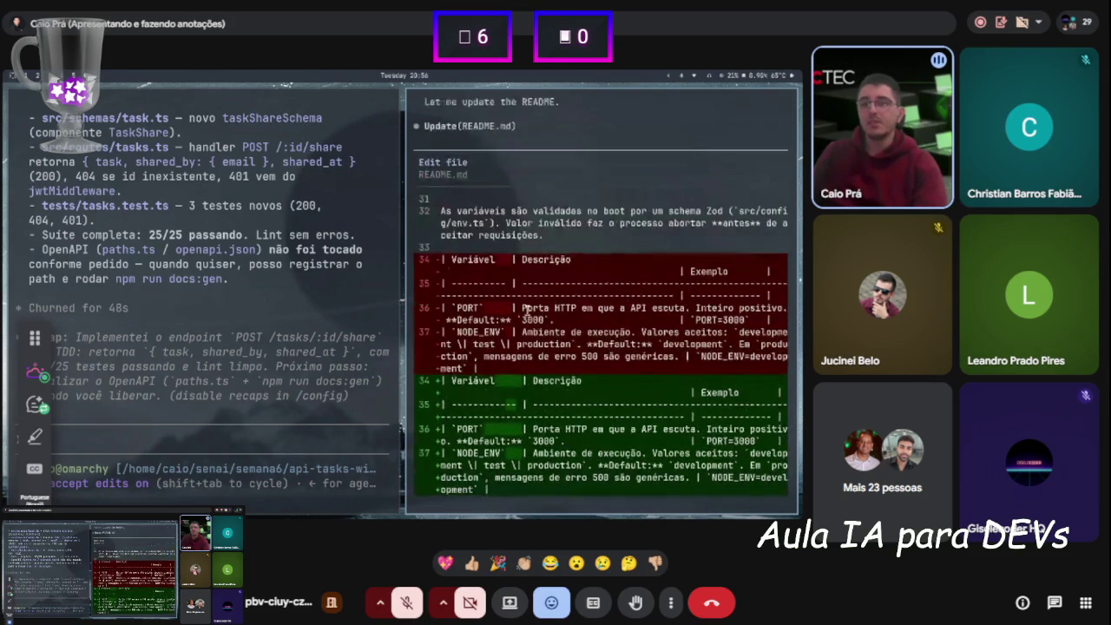
scroll(491, 261, "down", 3)
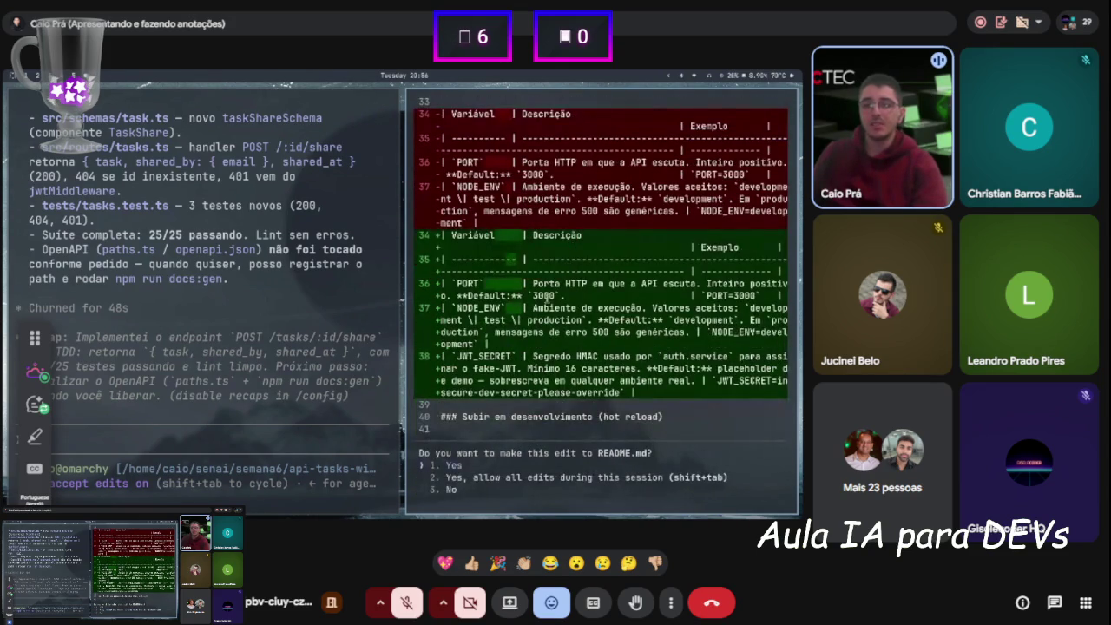
key("Return")
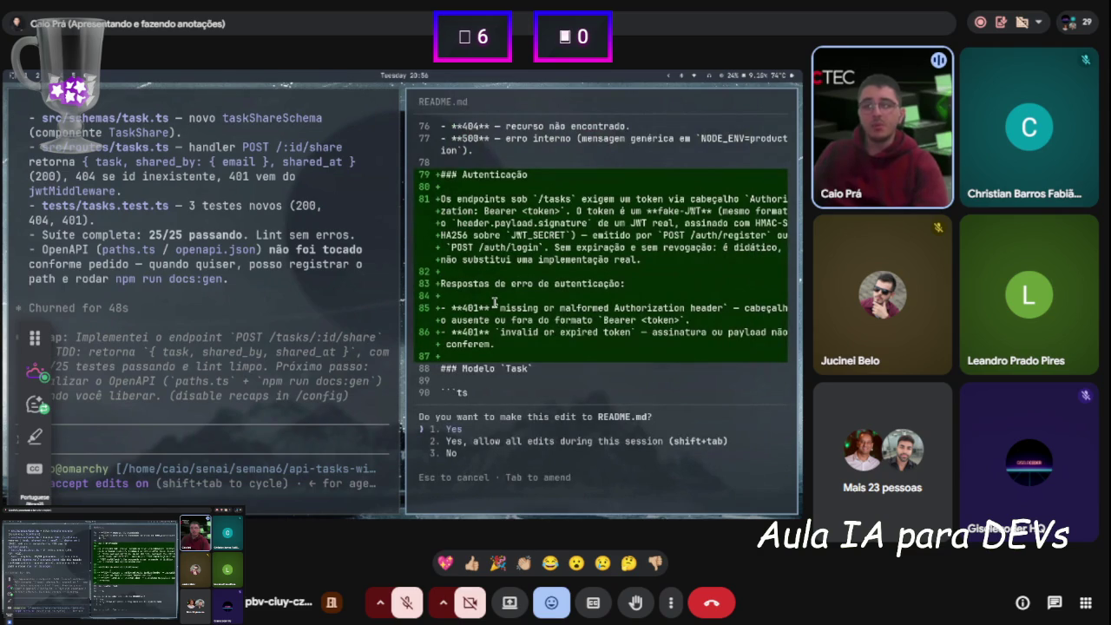
key("Return")
Review and accept the README.md Autenticação section describing 401 errors
scroll(512, 226, "up", 4)
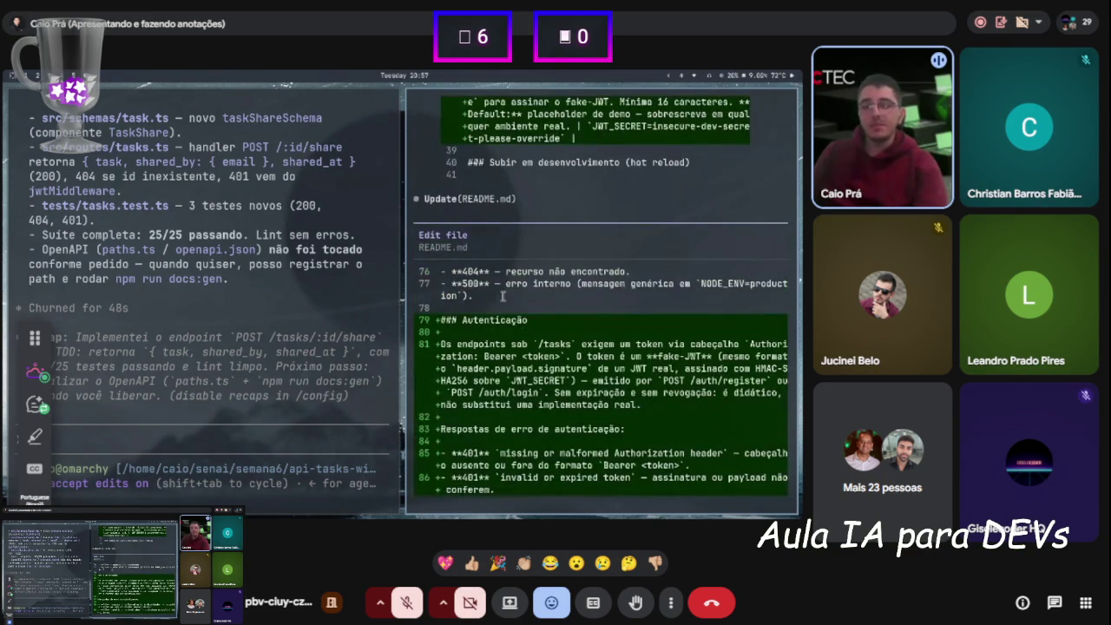
scroll(477, 295, "down", 2)
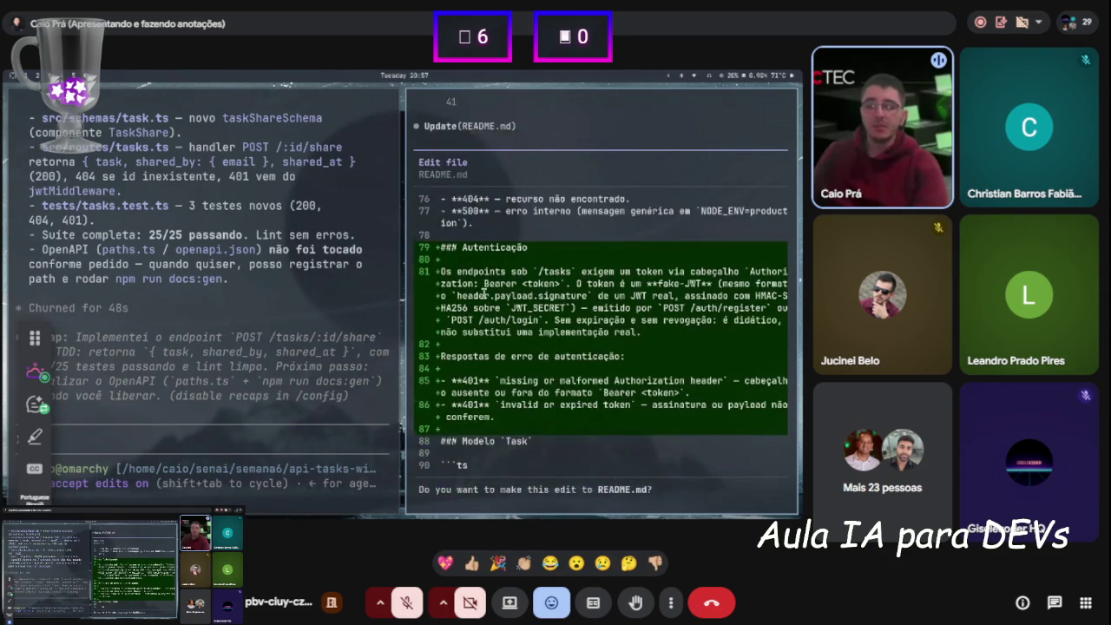
scroll(483, 295, "down", 2)
key("Return")
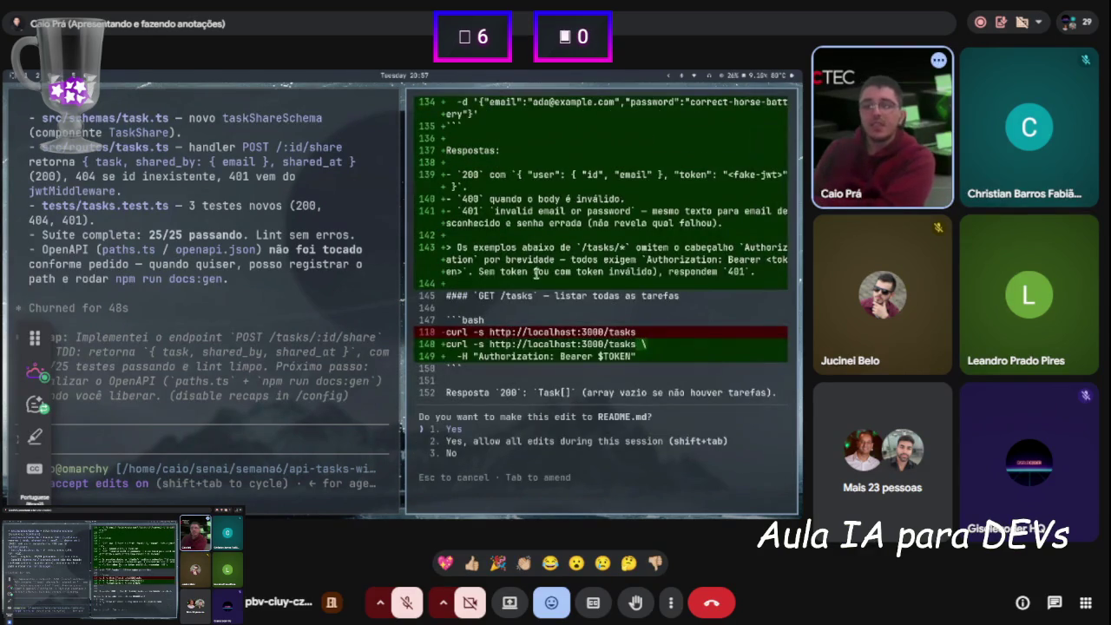
Accept the /auth/register and /auth/login endpoint docs, then begin quitting the earlier session
scroll(587, 283, "up", 1)
scroll(587, 283, "up", 10)
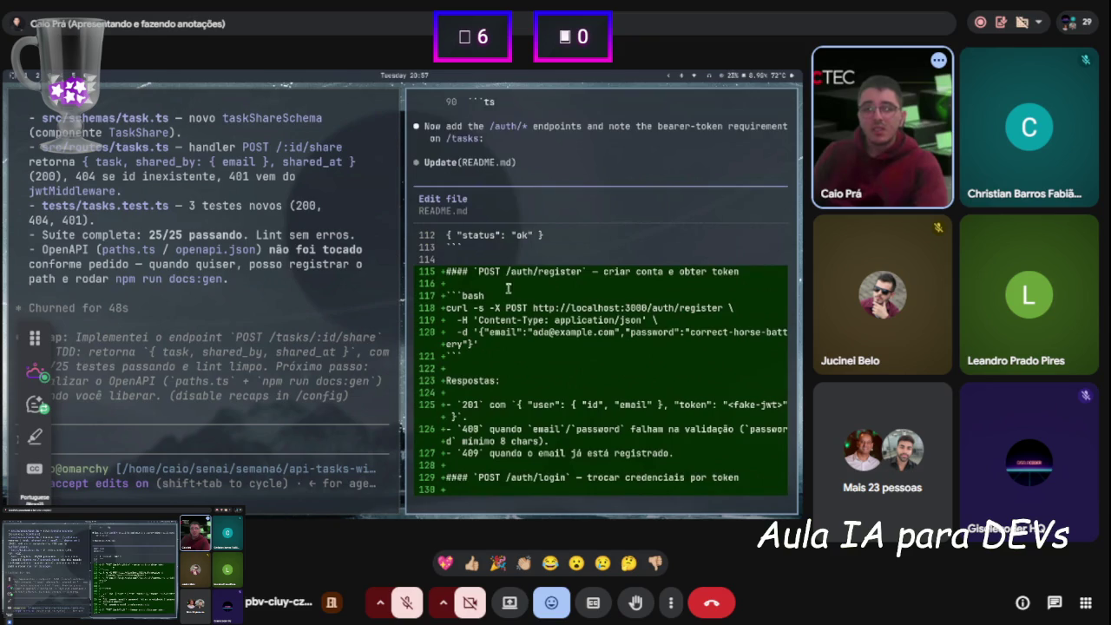
scroll(508, 288, "down", 2)
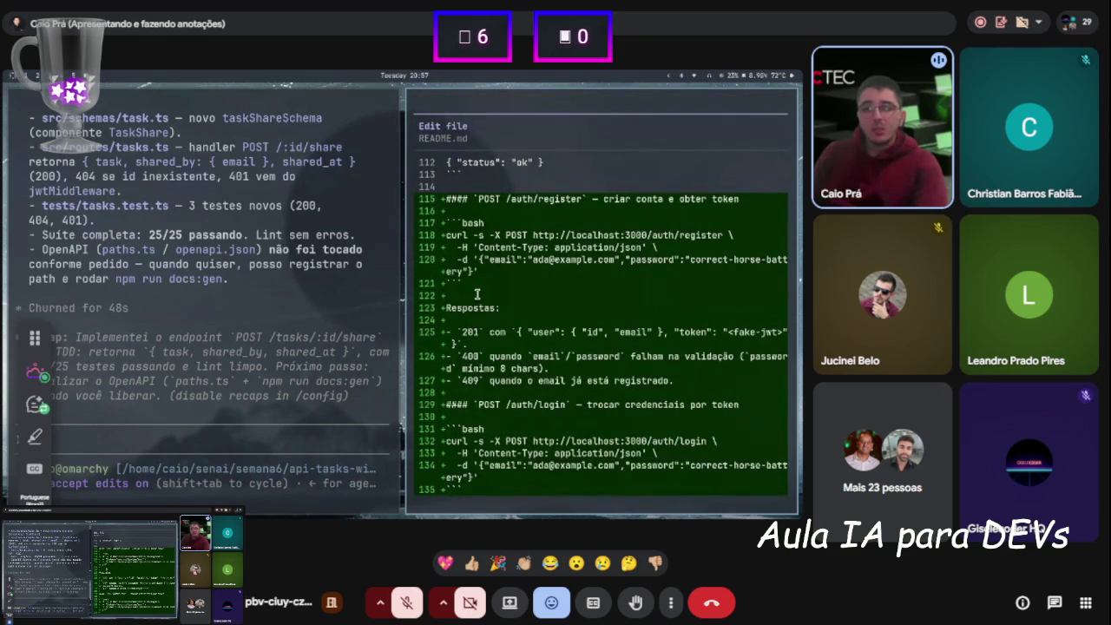
scroll(477, 295, "down", 5)
key("shift+Tab")
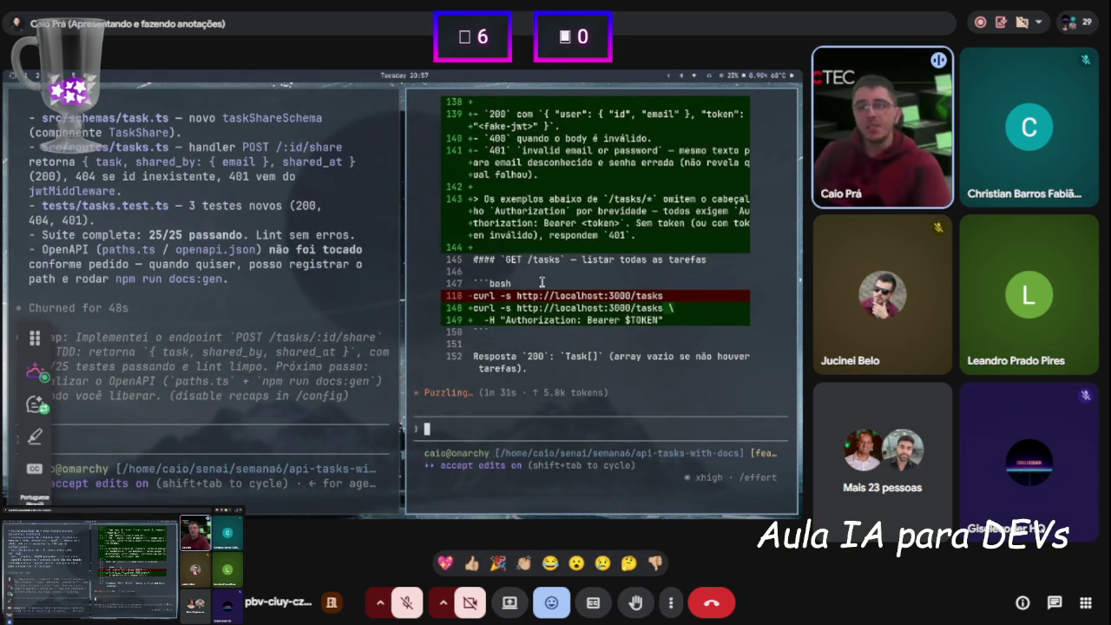
key("ctrl+c")
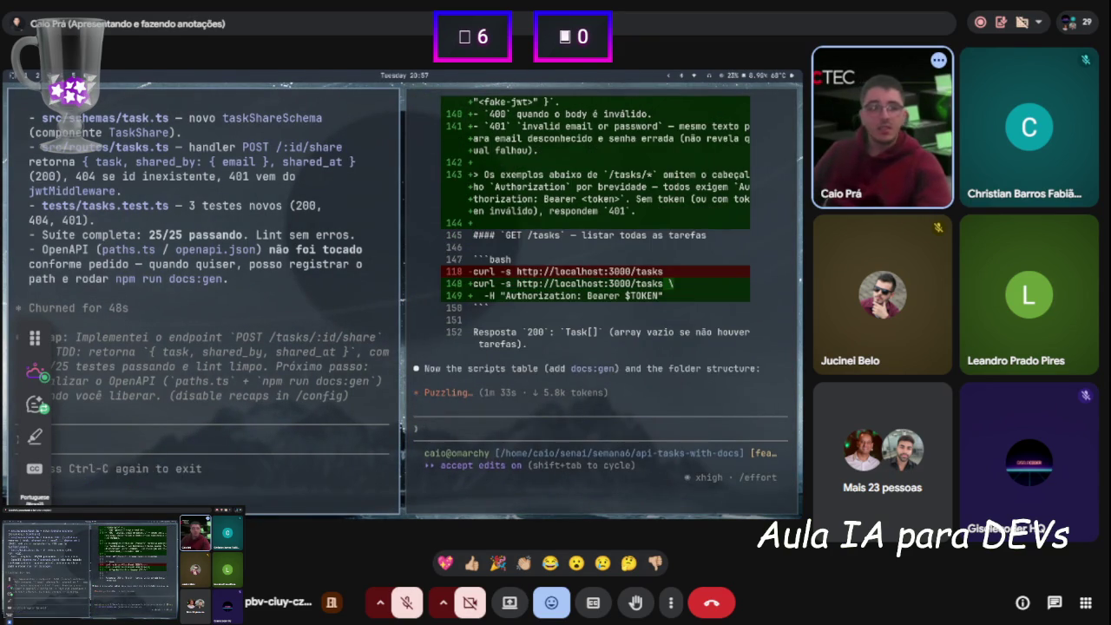
Quit the earlier Claude session and read through README.md in the viewer
key("ctrl+c")
key("Return")
type("re")
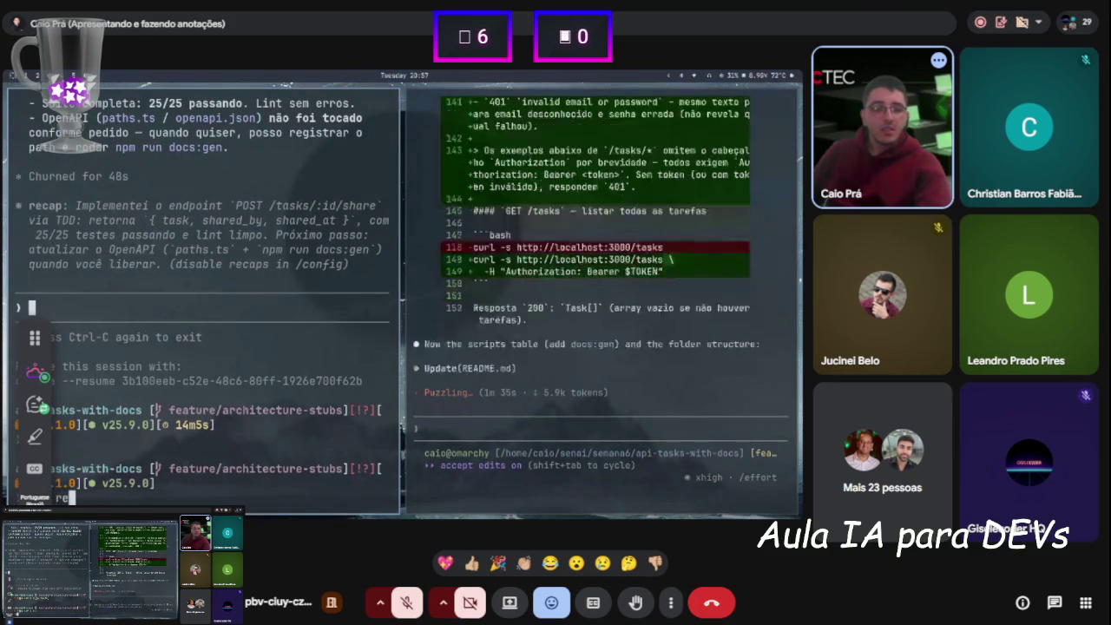
type("ad README.md")
key("Return")
scroll(204, 295, "down", 5)
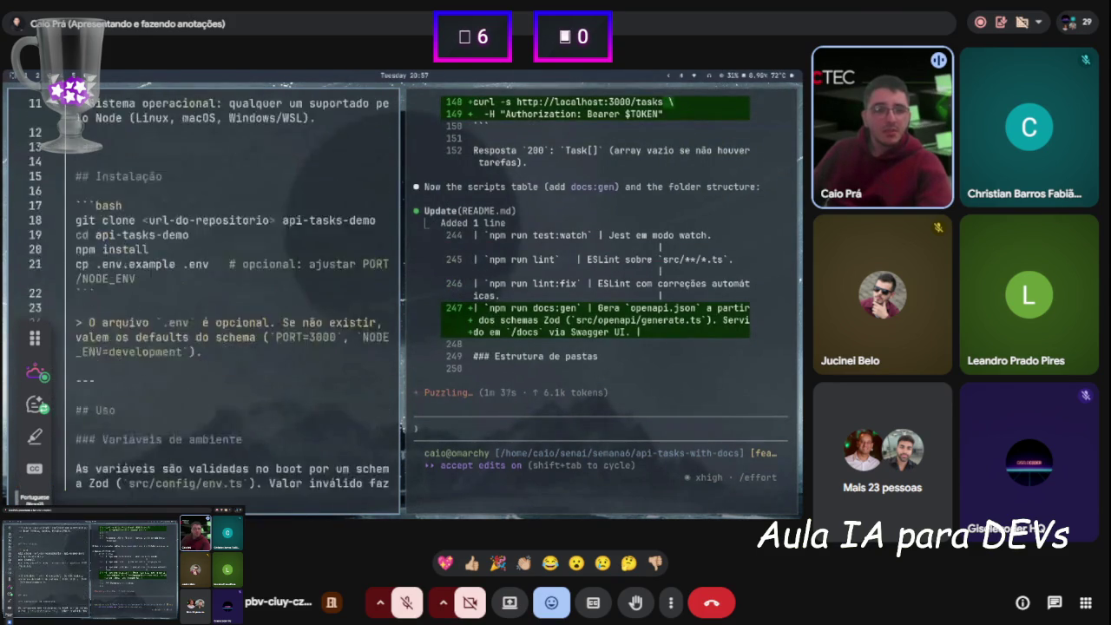
scroll(204, 295, "down", 15)
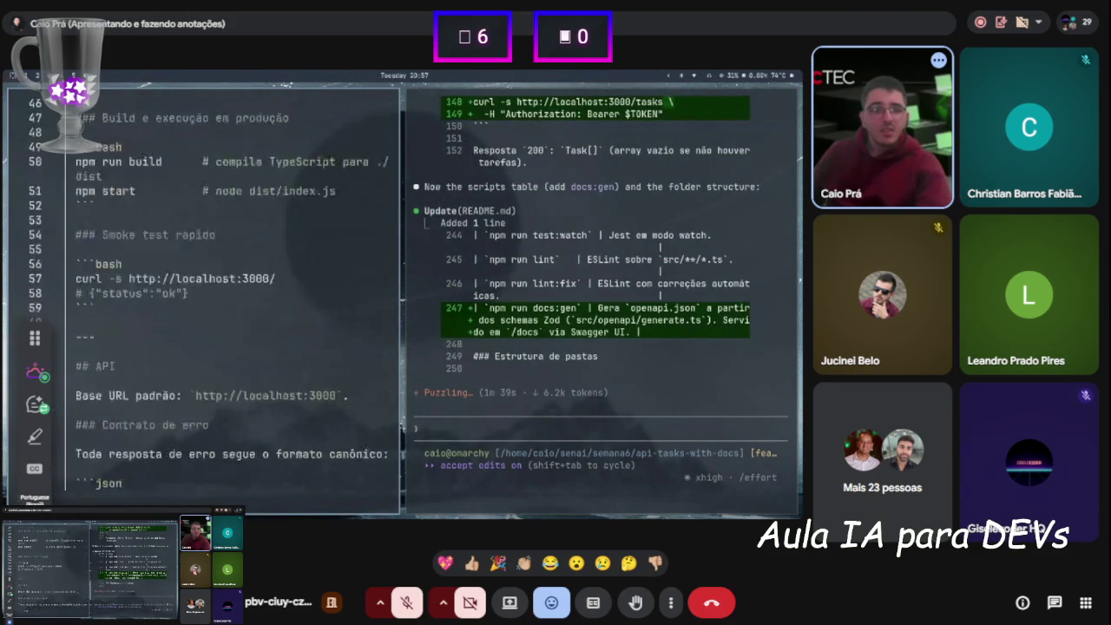
scroll(204, 295, "down", 2)
scroll(204, 295, "down", 5)
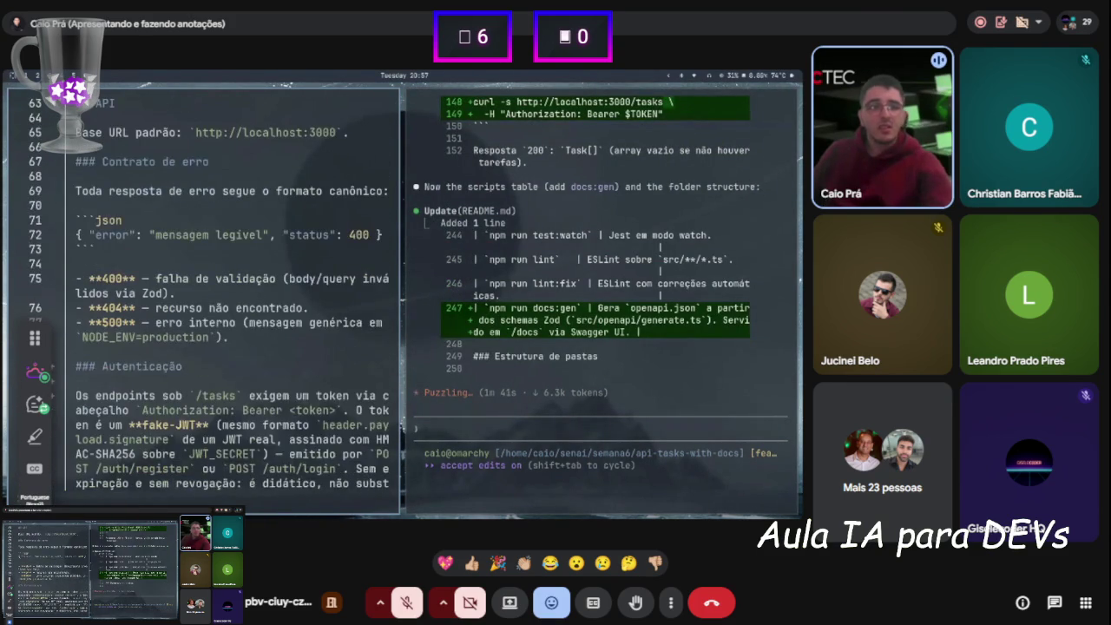
scroll(182, 243, "down", 8)
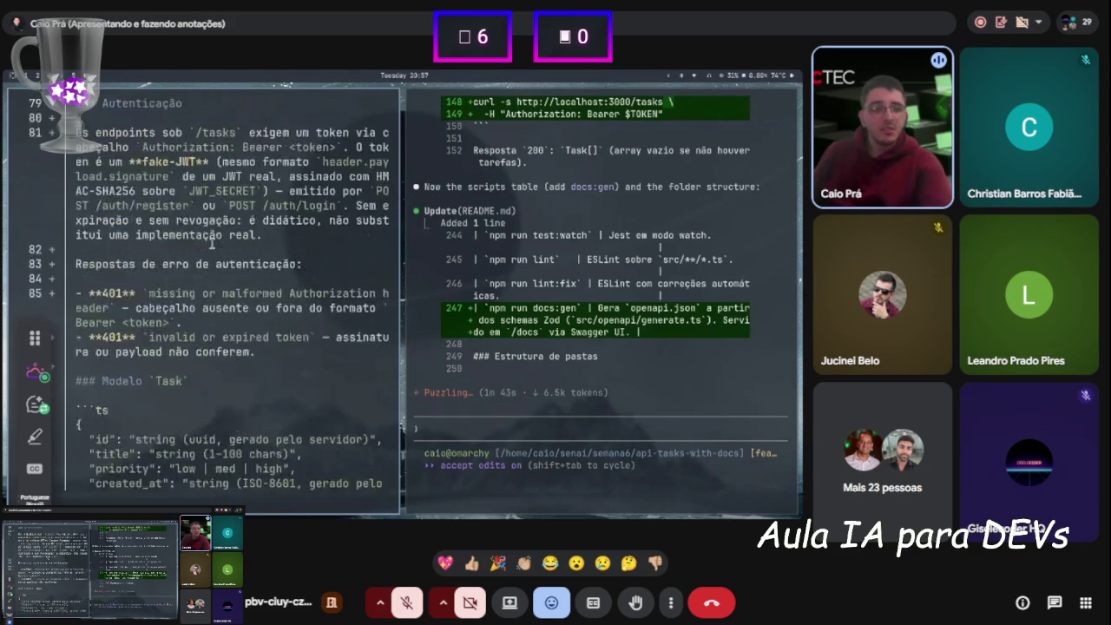
scroll(205, 250, "down", 7)
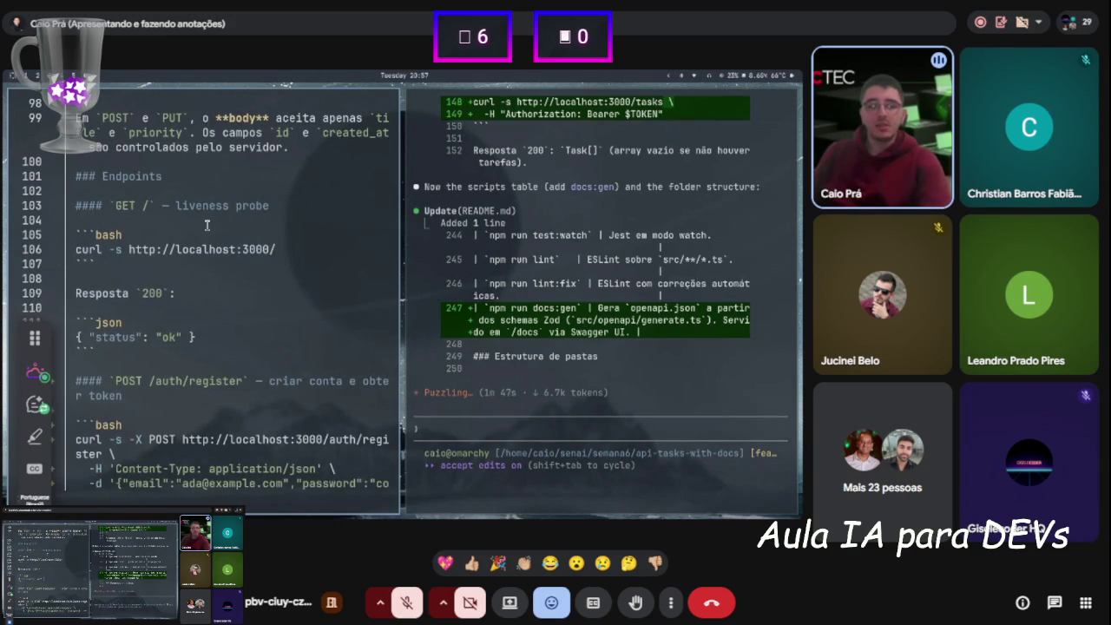
scroll(164, 227, "down", 3)
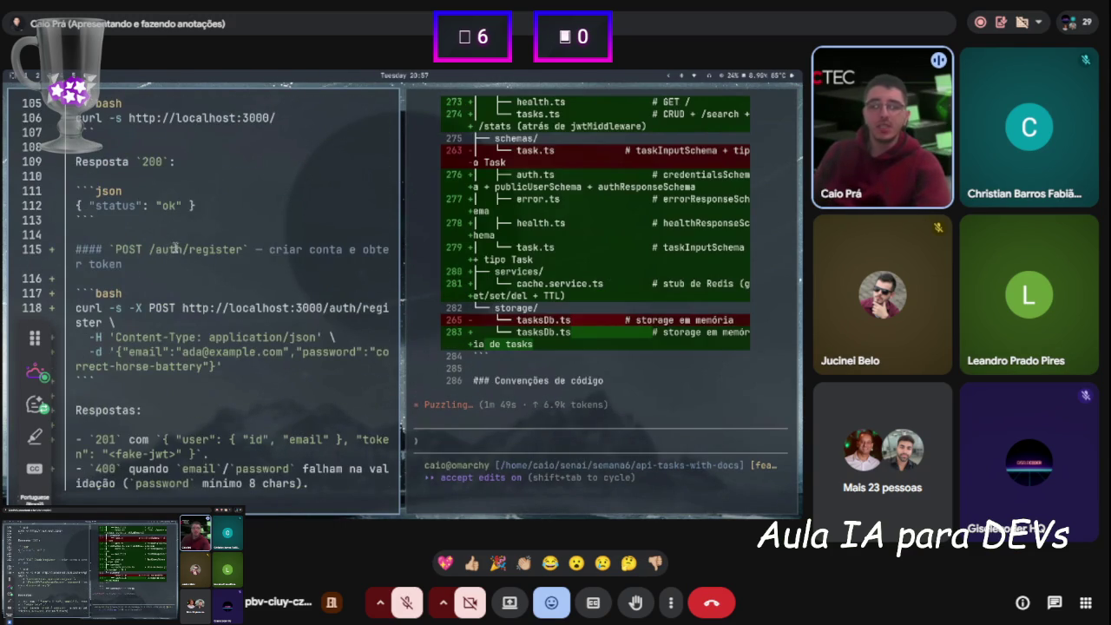
key("q")
Review Claude's proposal to document POST /tasks/:id/share with registerPath and a TaskShareResponse schema
scroll(513, 248, "up", 5)
scroll(492, 289, "down", 2)
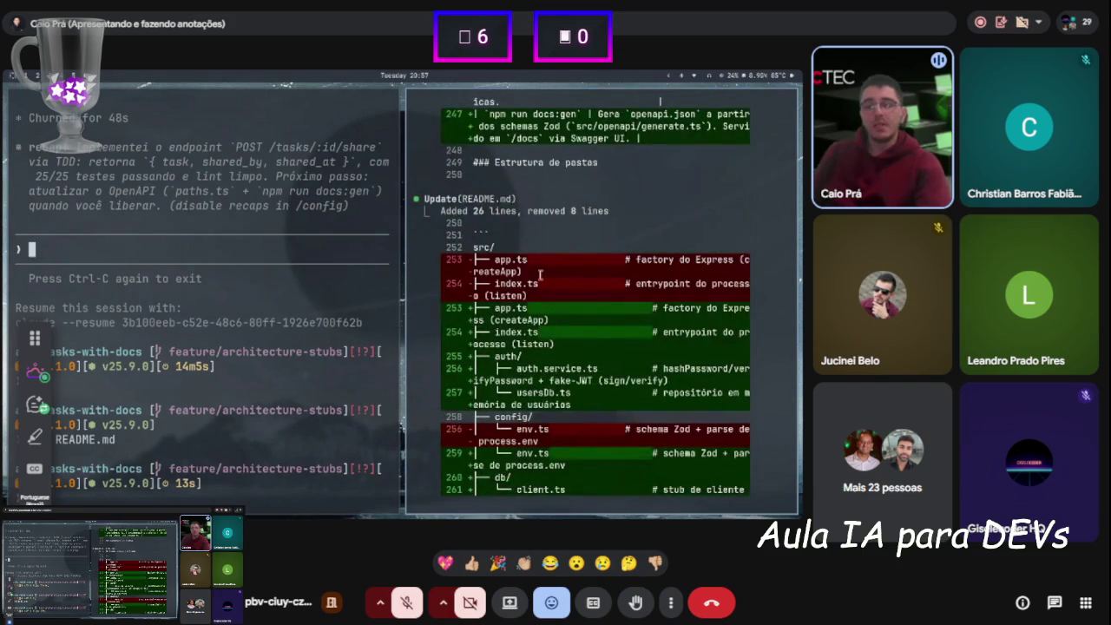
scroll(542, 276, "down", 3)
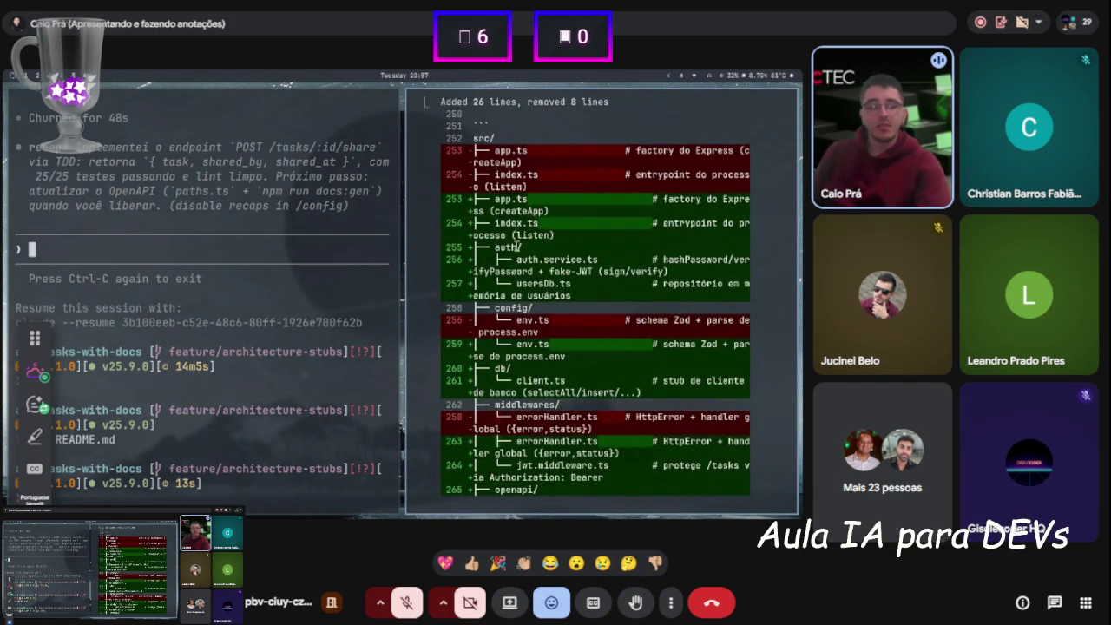
scroll(517, 247, "down", 15)
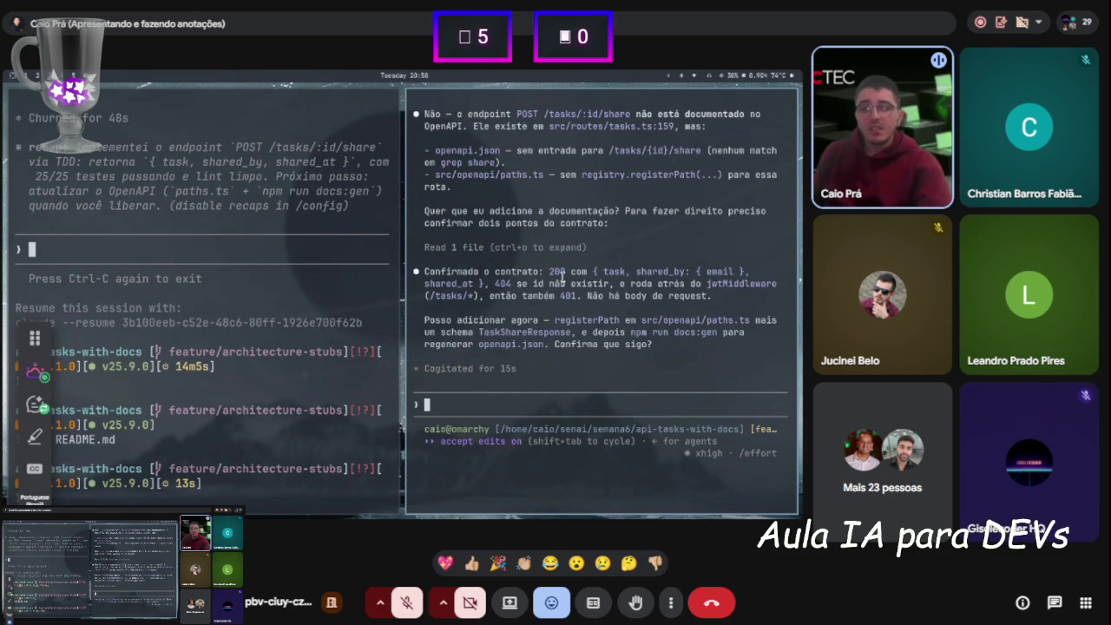
scroll(546, 288, "up", 2)
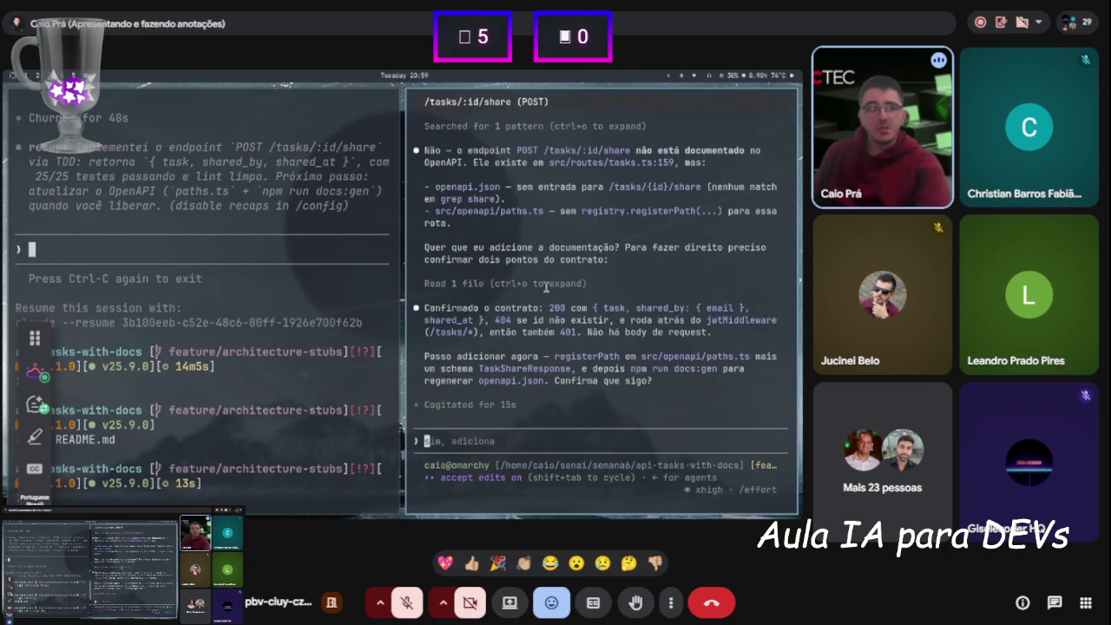
scroll(594, 296, "up", 4)
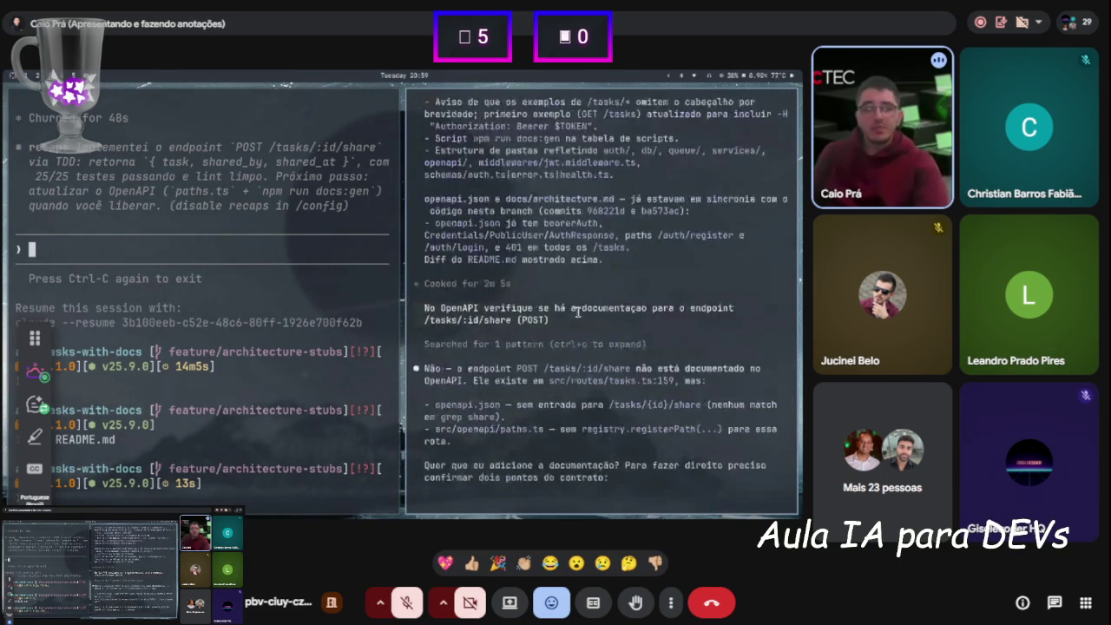
scroll(587, 313, "down", 4)
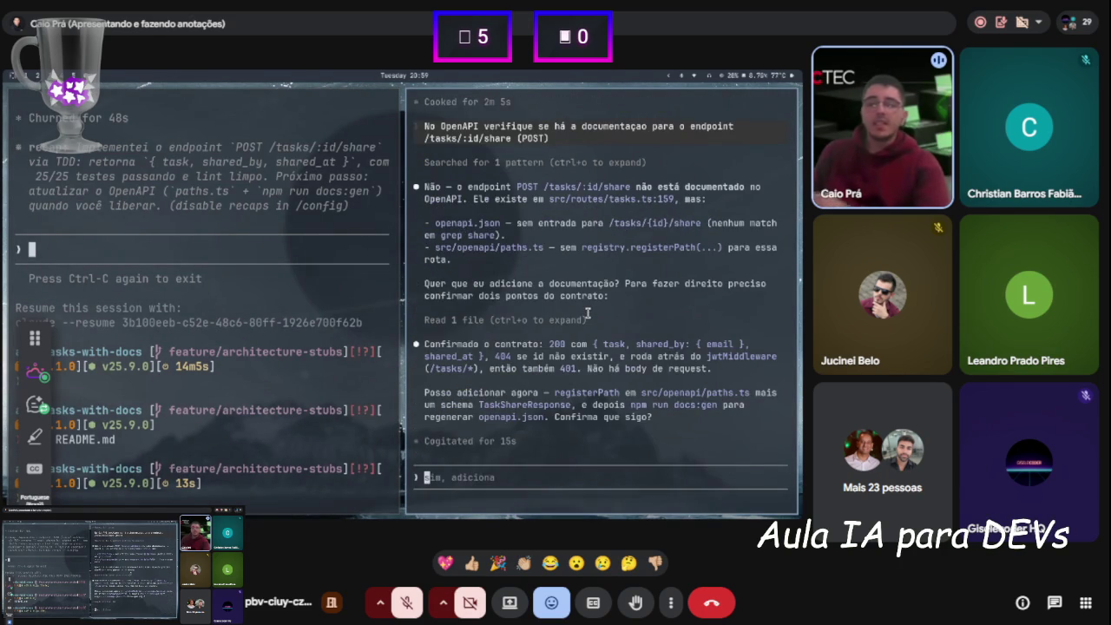
scroll(588, 314, "down", 1)
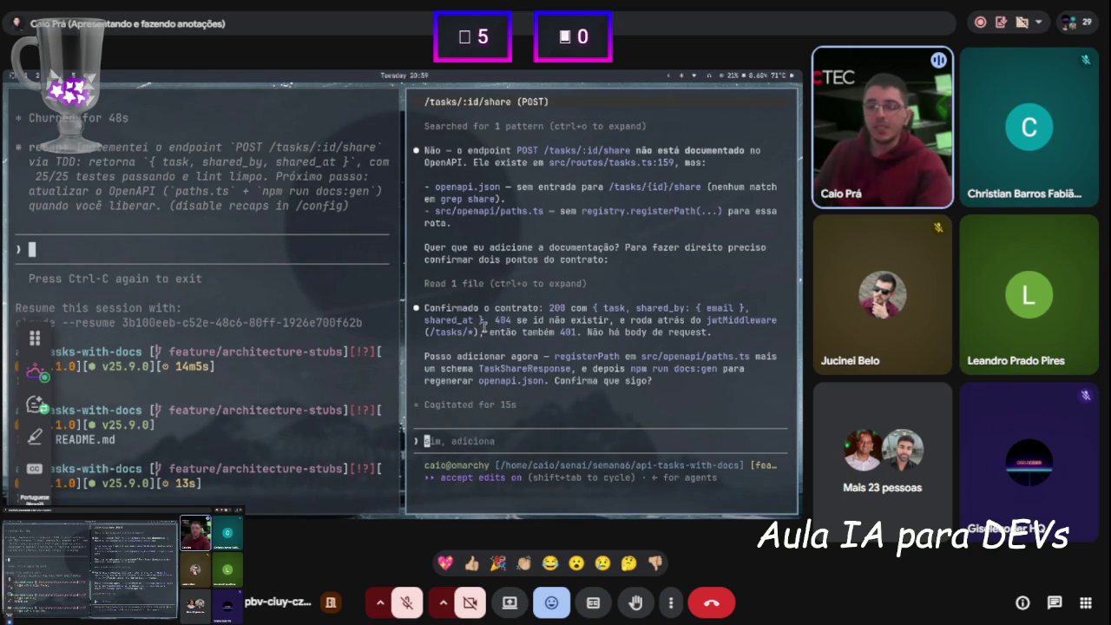
Have Claude register POST /tasks/{id}/share in paths.ts, regenerate openapi.json, then draft a commit request
type("adicione")
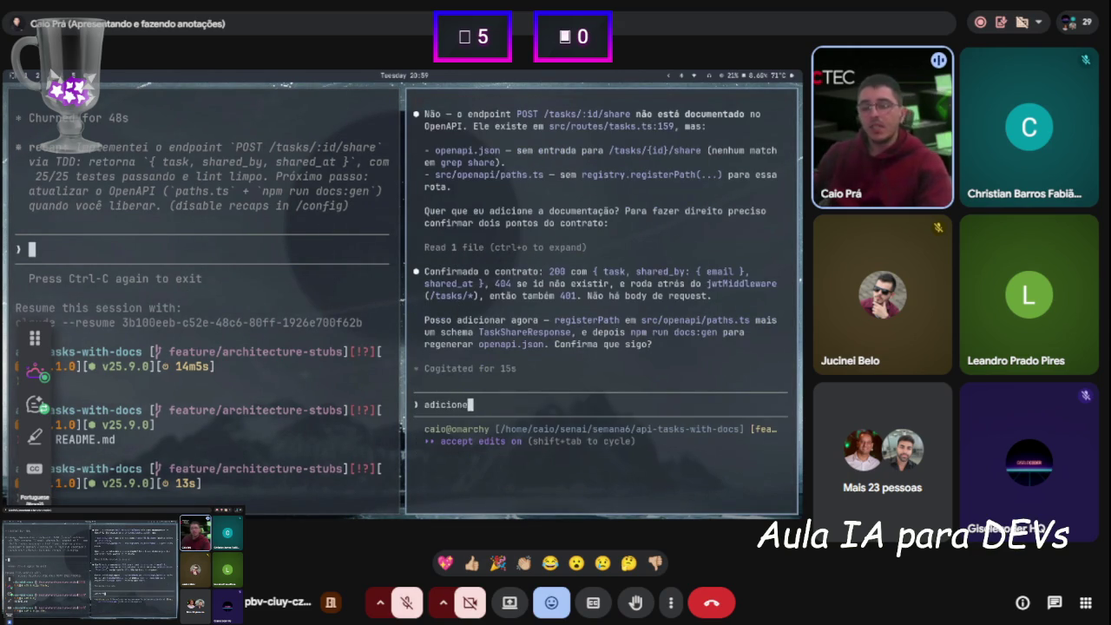
key("Return")
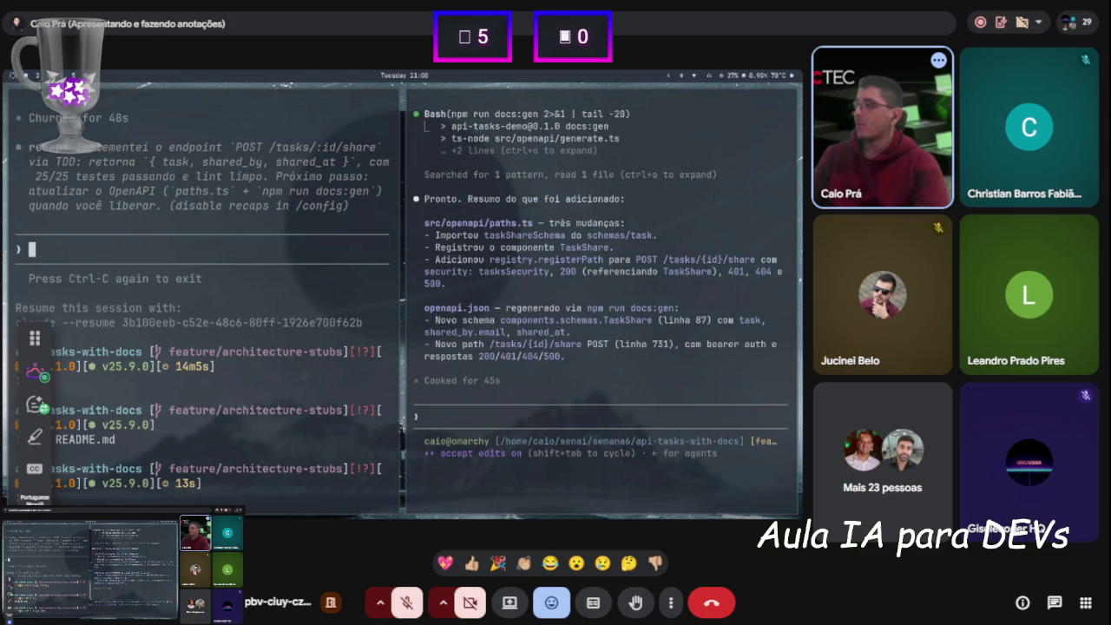
scroll(564, 271, "up", 3)
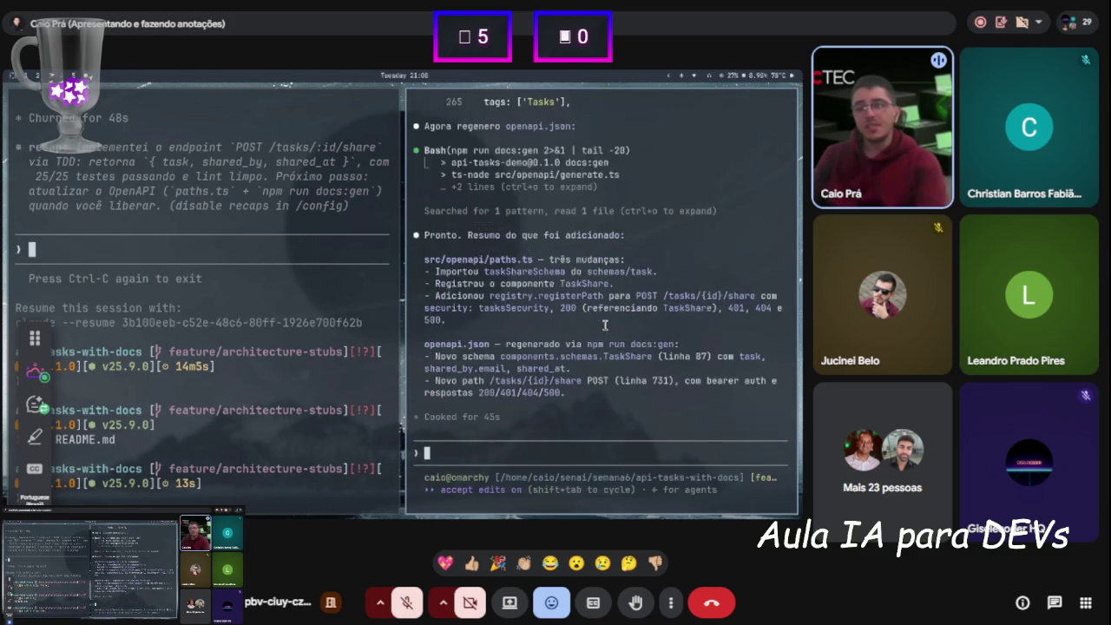
scroll(565, 271, "up", 4)
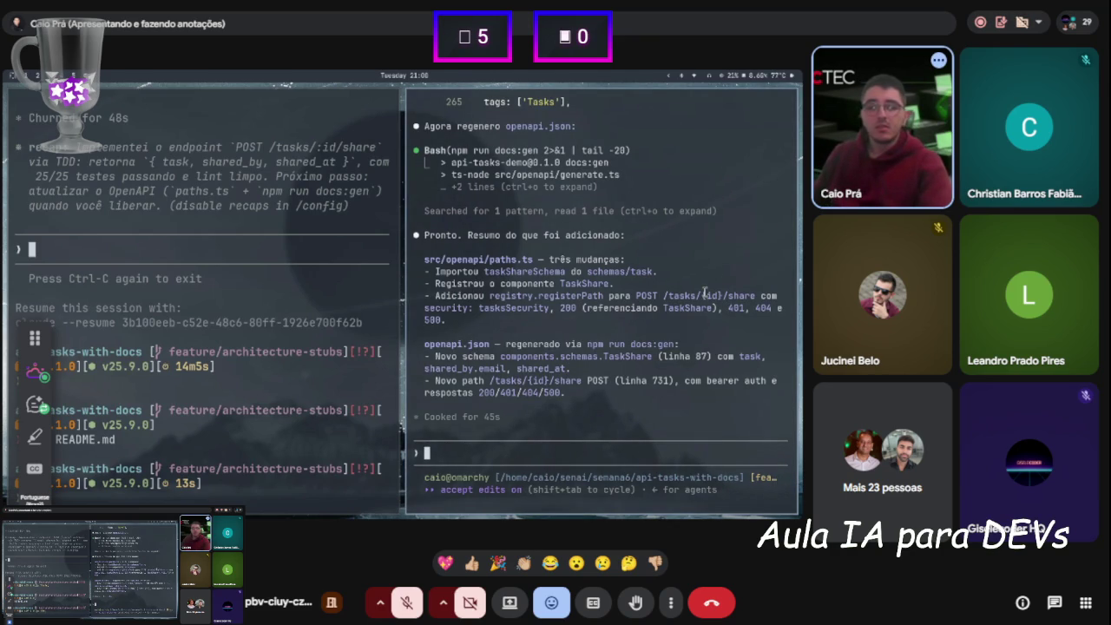
type("commite essas au")
type("lter")
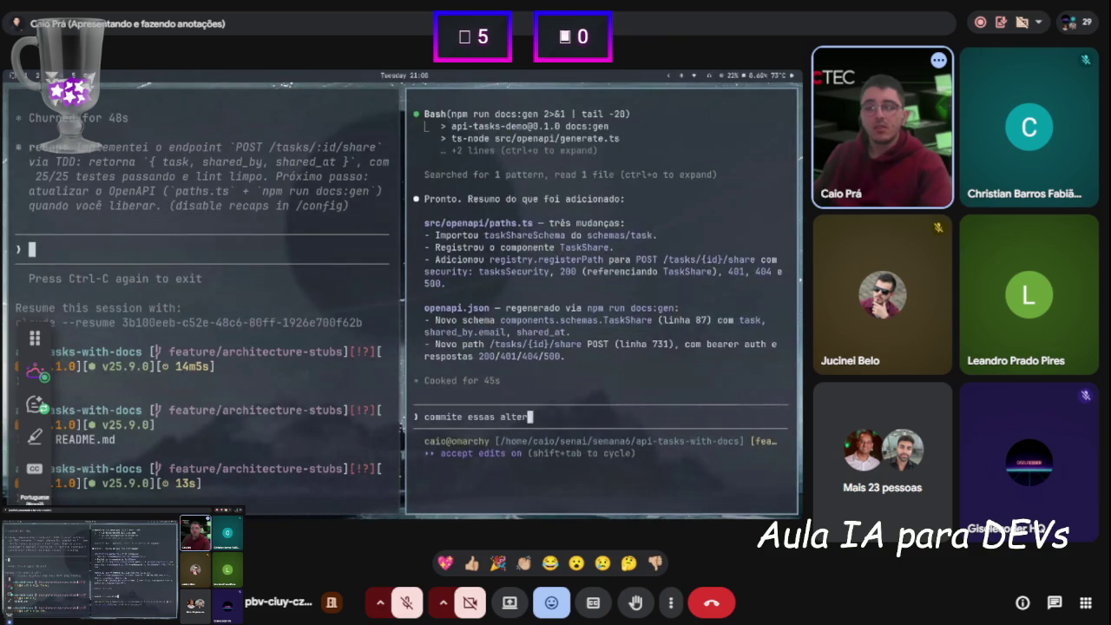
type("ações usando")
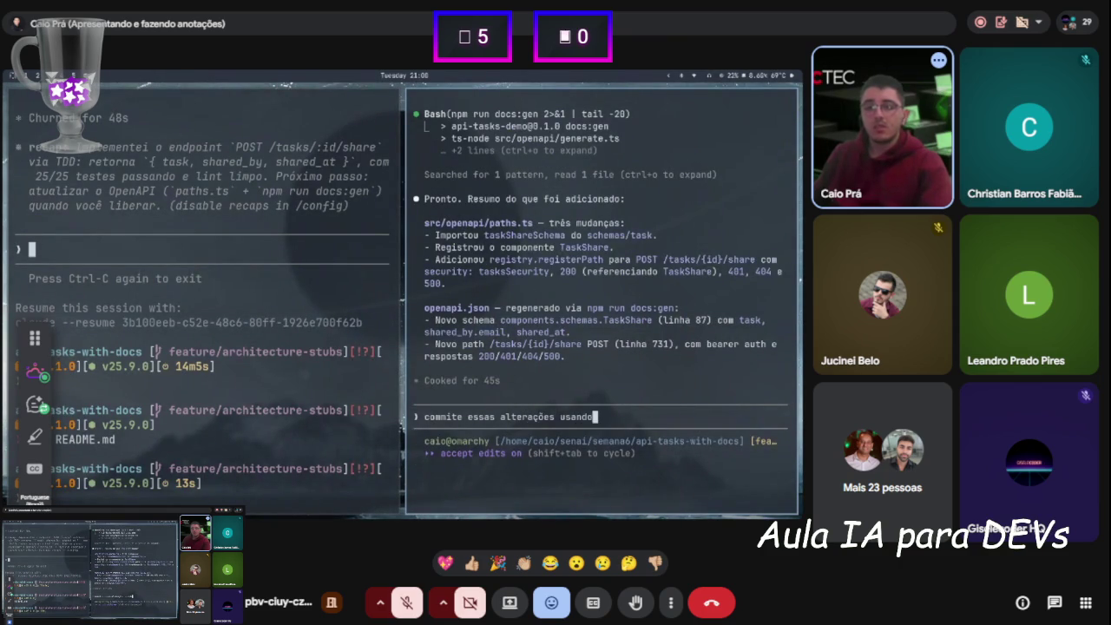
type(" conventional commits")
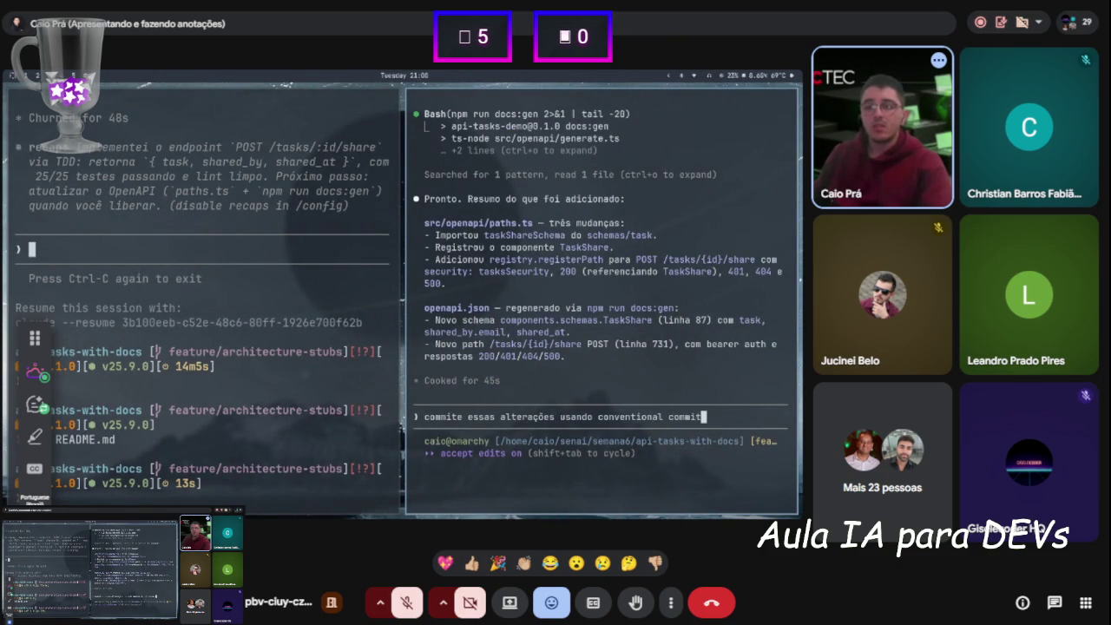
Commit as two conventional commits, one for the share endpoint and one for OpenAPI/README docs, then quit Claude
key("Return")
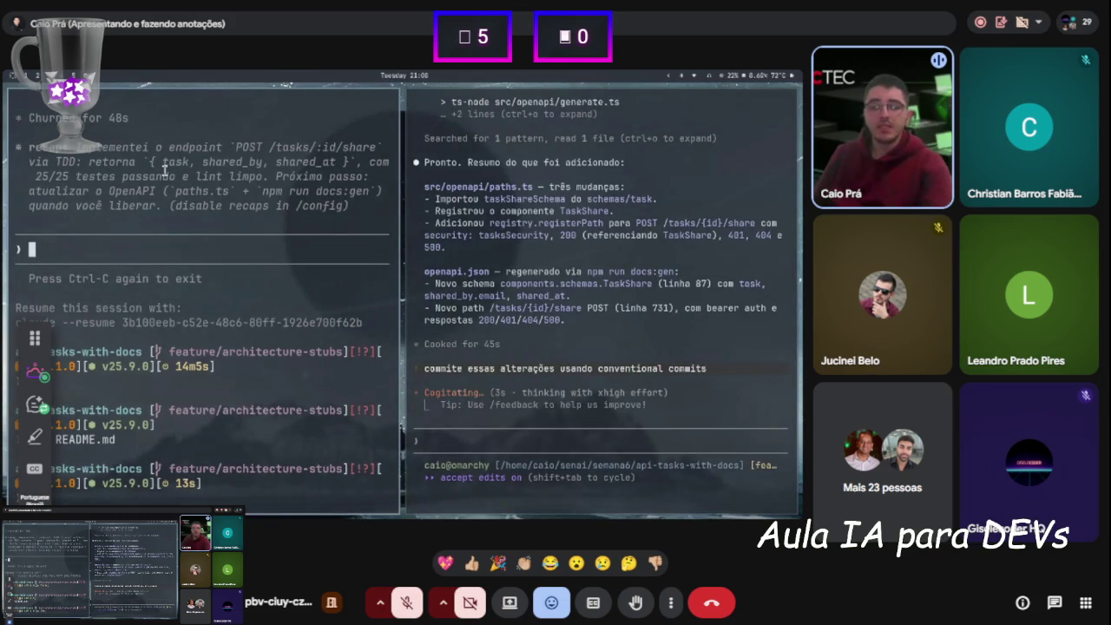
key("super+w")
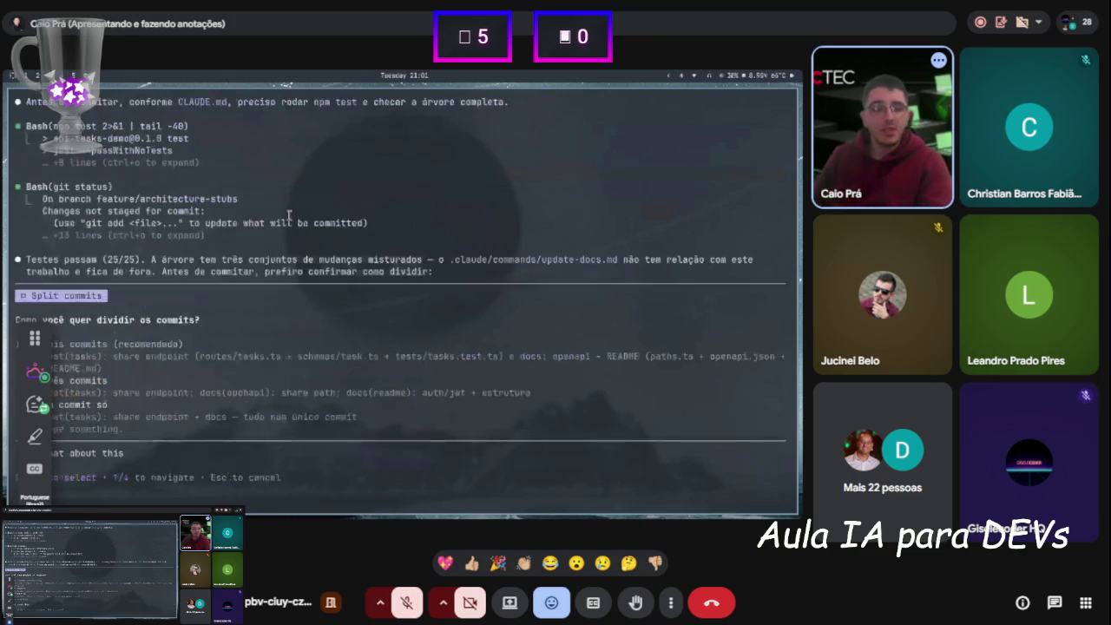
key("Return")
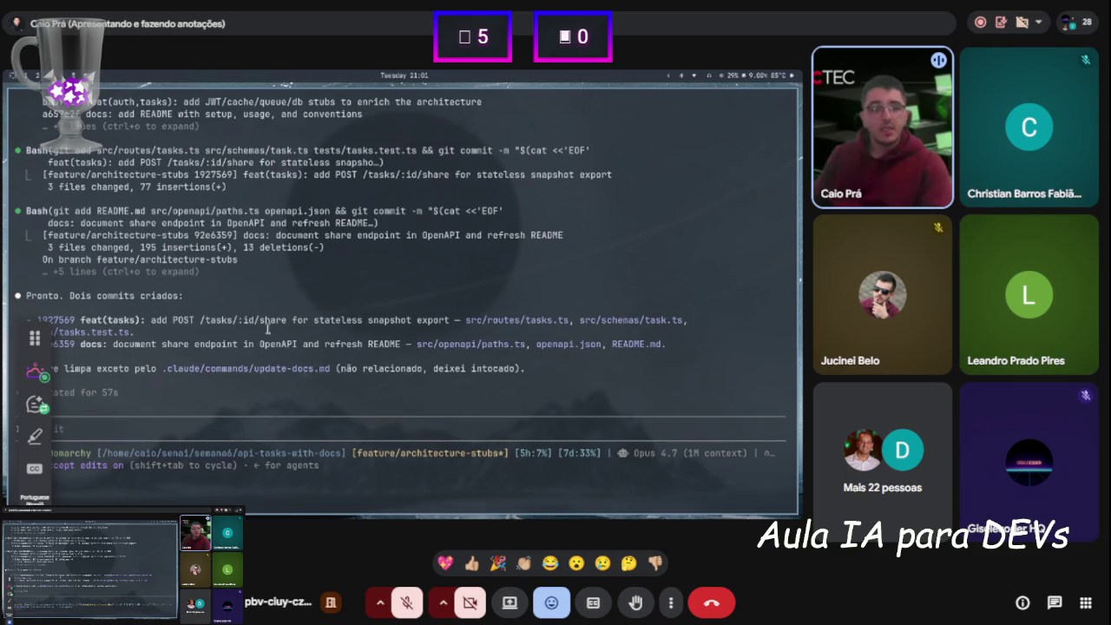
key("ctrl+c")
key("ctrl+c")
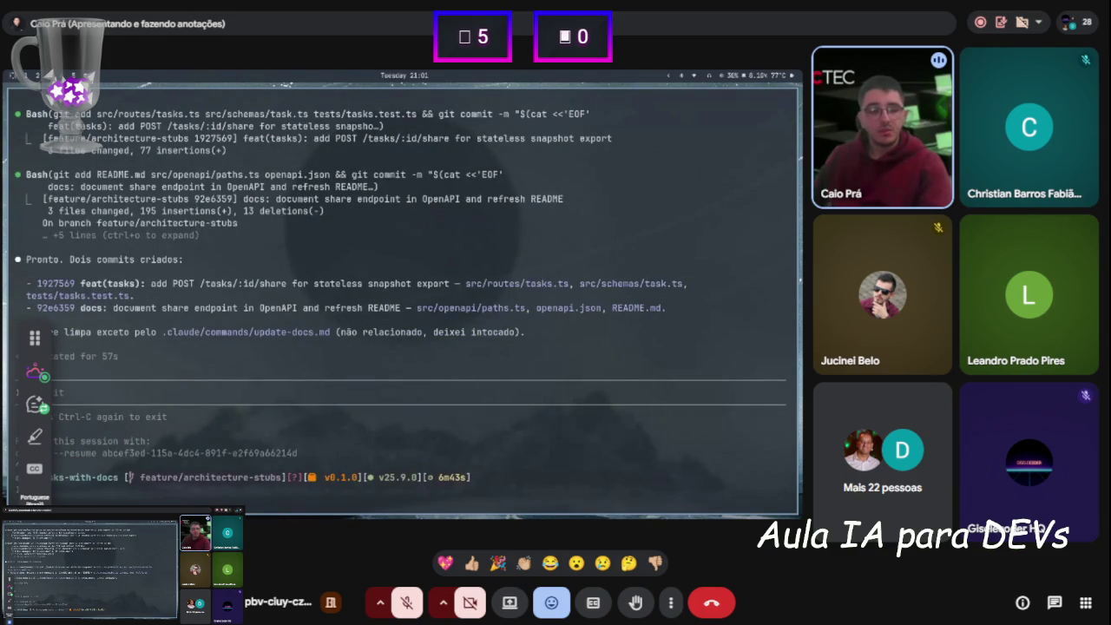
Print README.md with cat, review its Autenticação section, and return to the shell prompt
type("cat README.md")
key("Return")
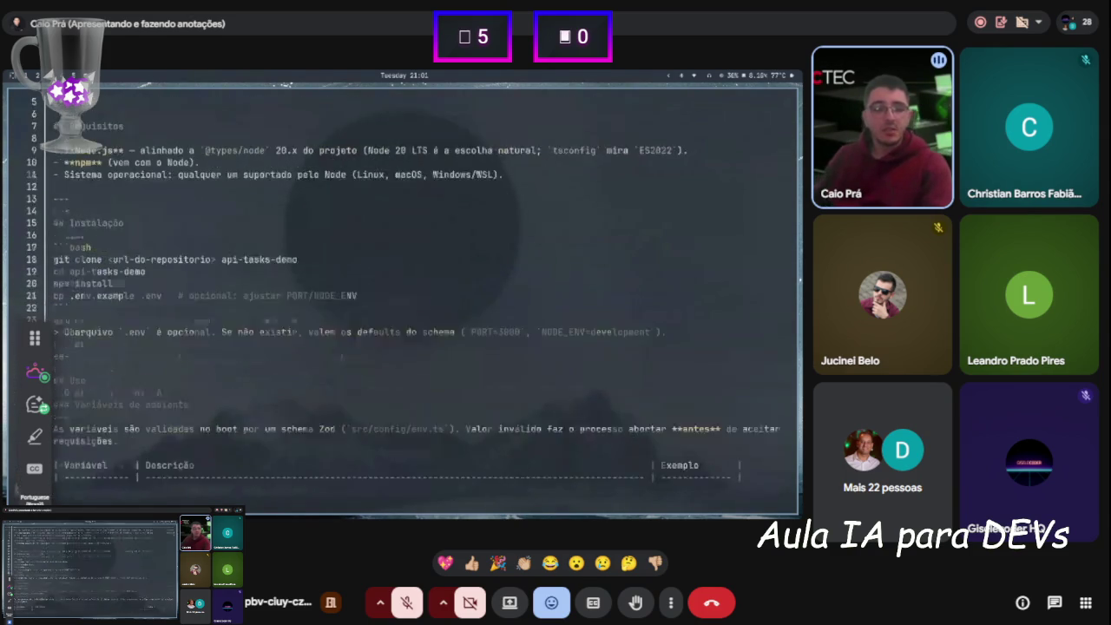
scroll(118, 354, "down", 10)
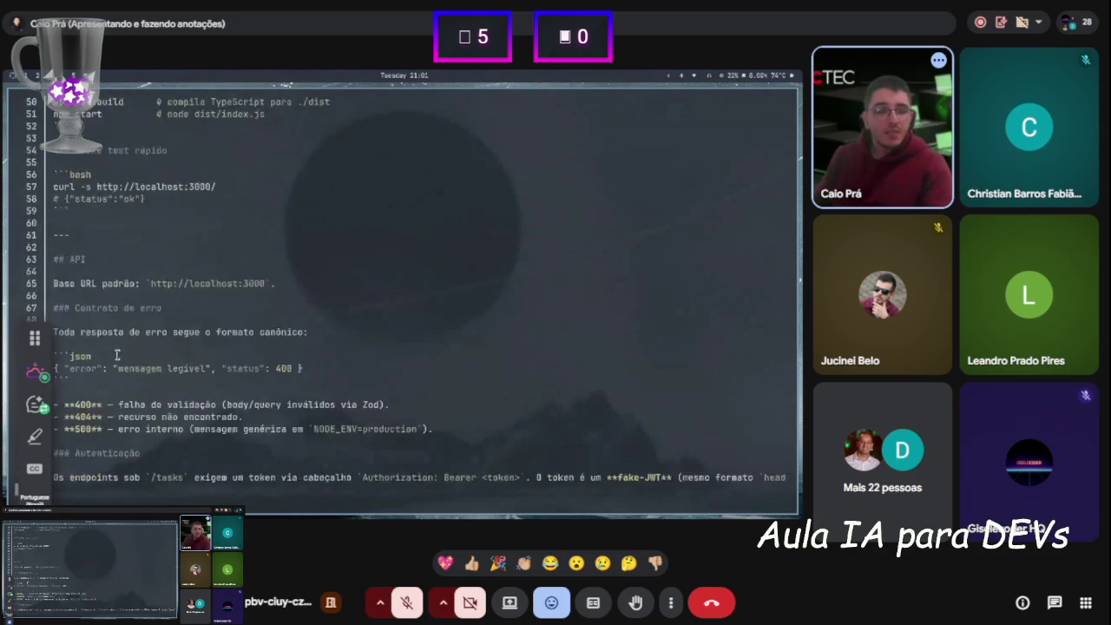
scroll(118, 354, "down", 3)
mouse_move(62, 198)
left_mouse_down()
mouse_move(127, 247)
mouse_move(104, 296)
mouse_move(113, 308)
left_mouse_up()
scroll(117, 302, "down", 7)
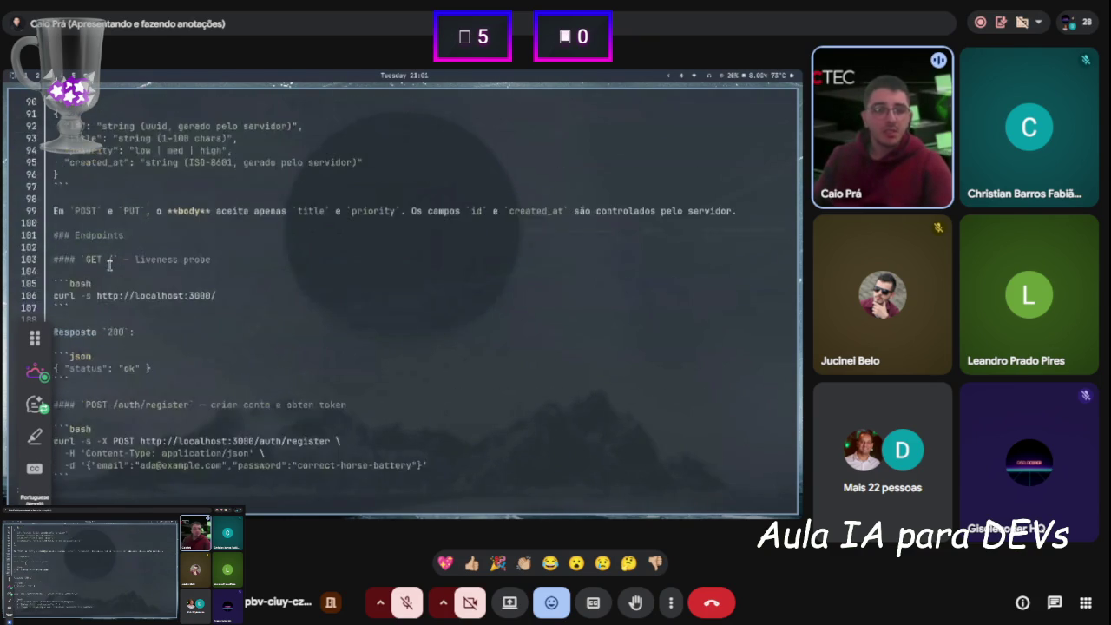
scroll(117, 302, "down", 14)
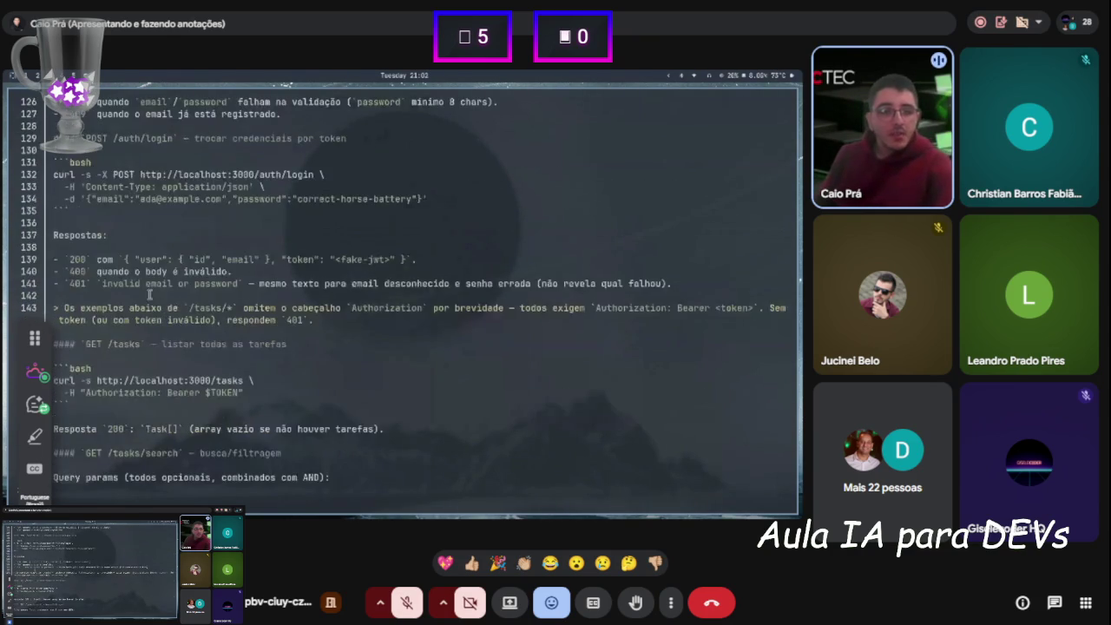
scroll(152, 315, "down", 14)
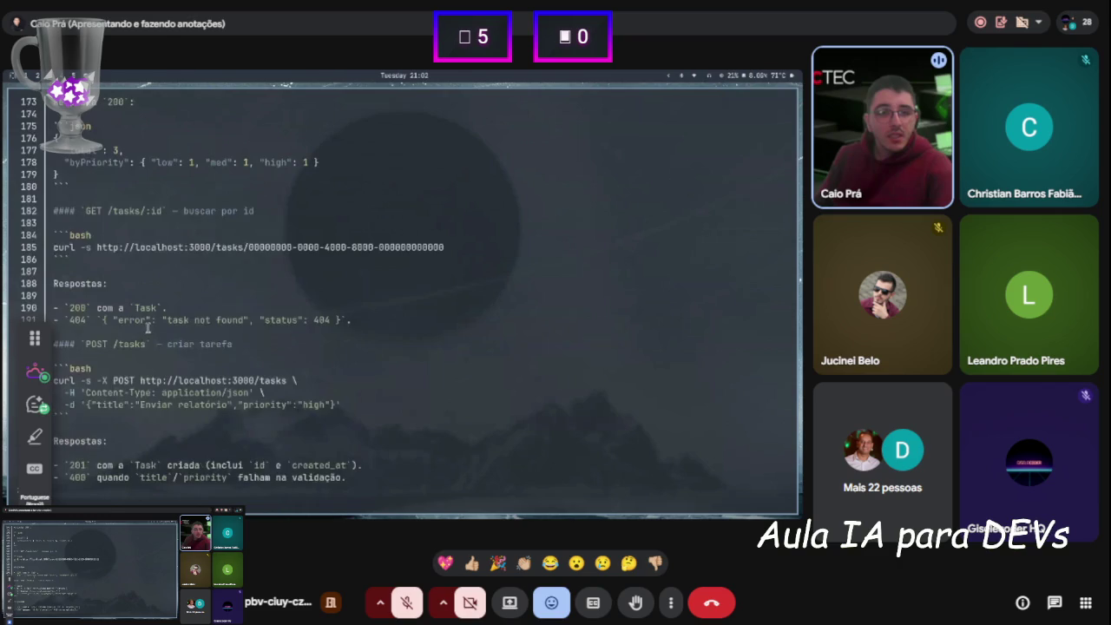
scroll(150, 344, "down", 11)
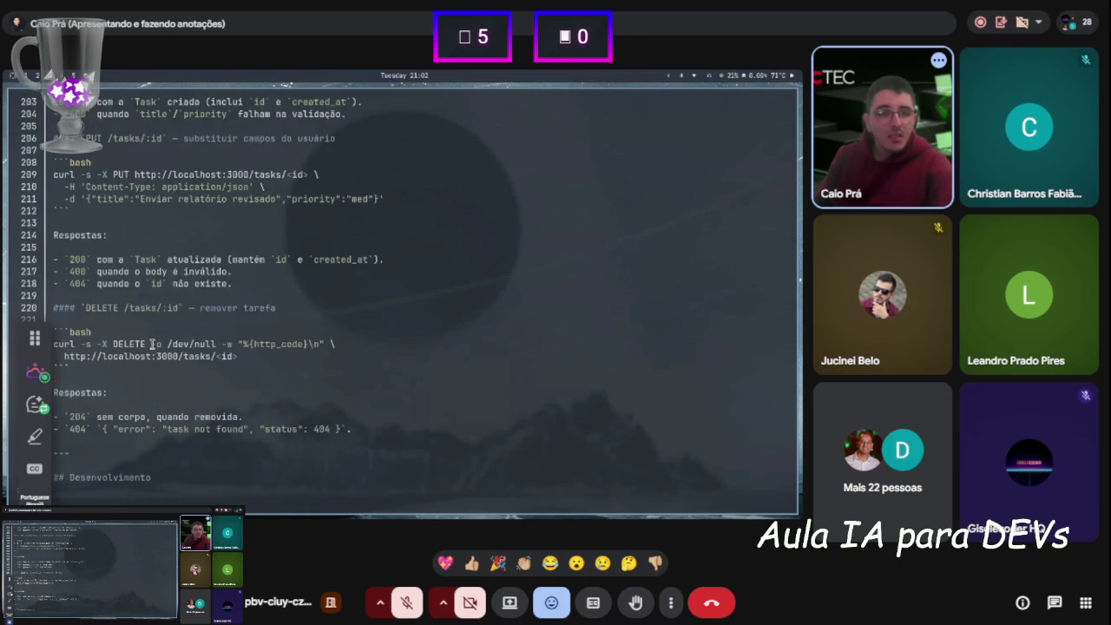
scroll(151, 344, "up", 7)
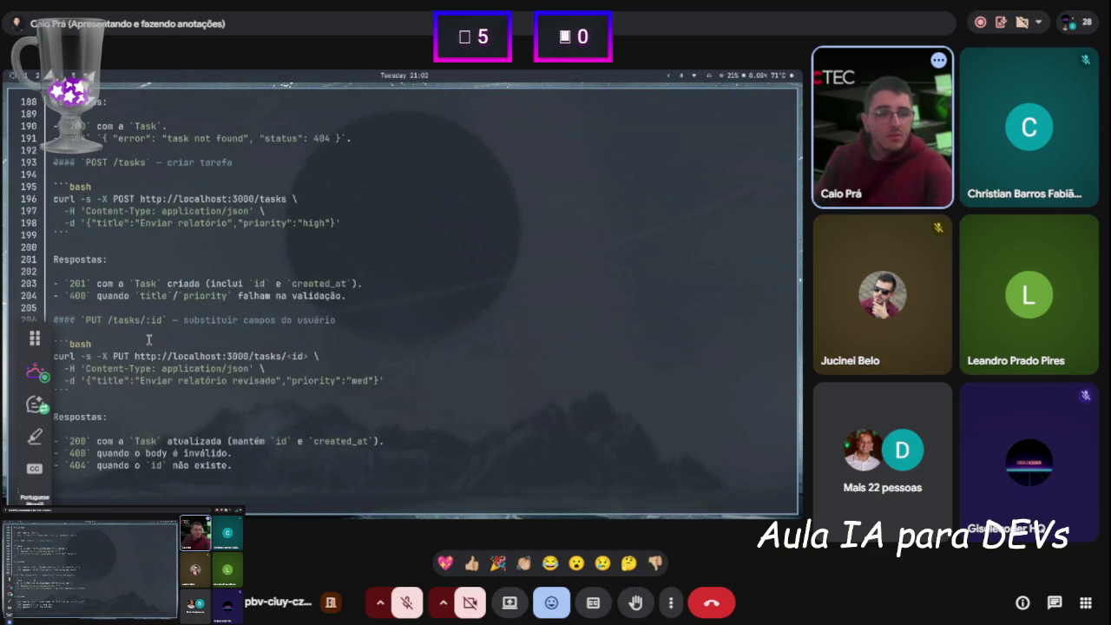
scroll(147, 339, "up", 11)
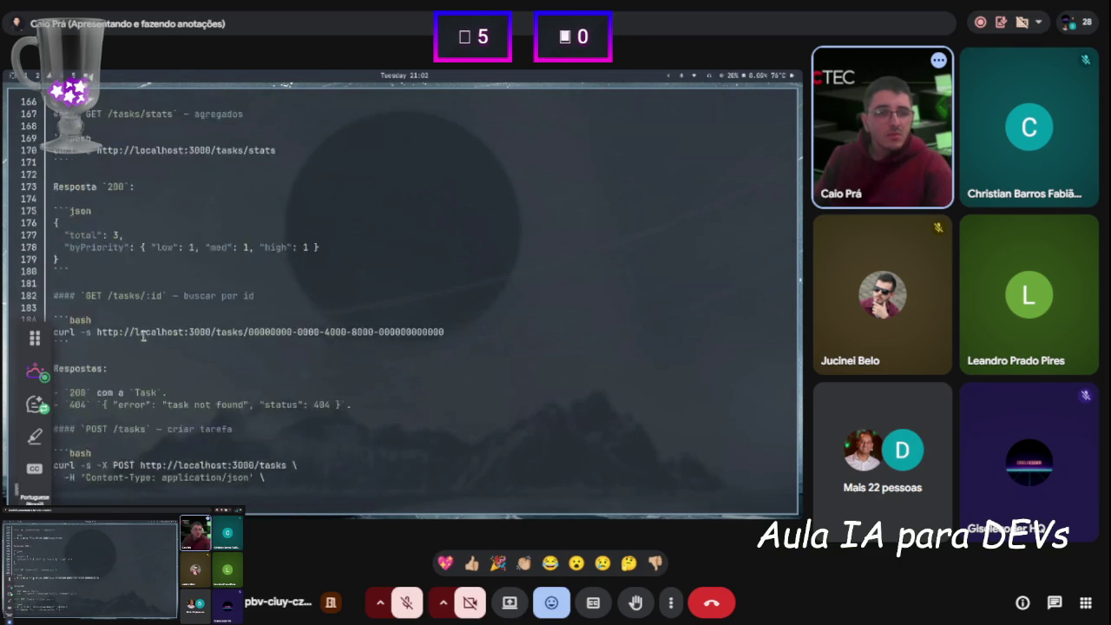
scroll(143, 335, "up", 4)
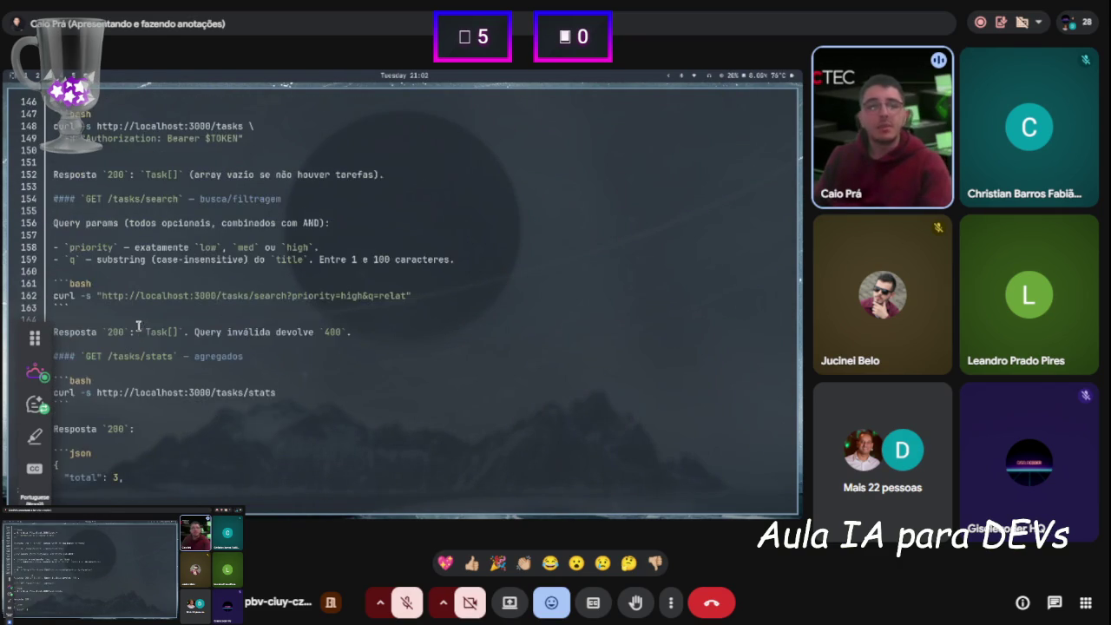
key("q")
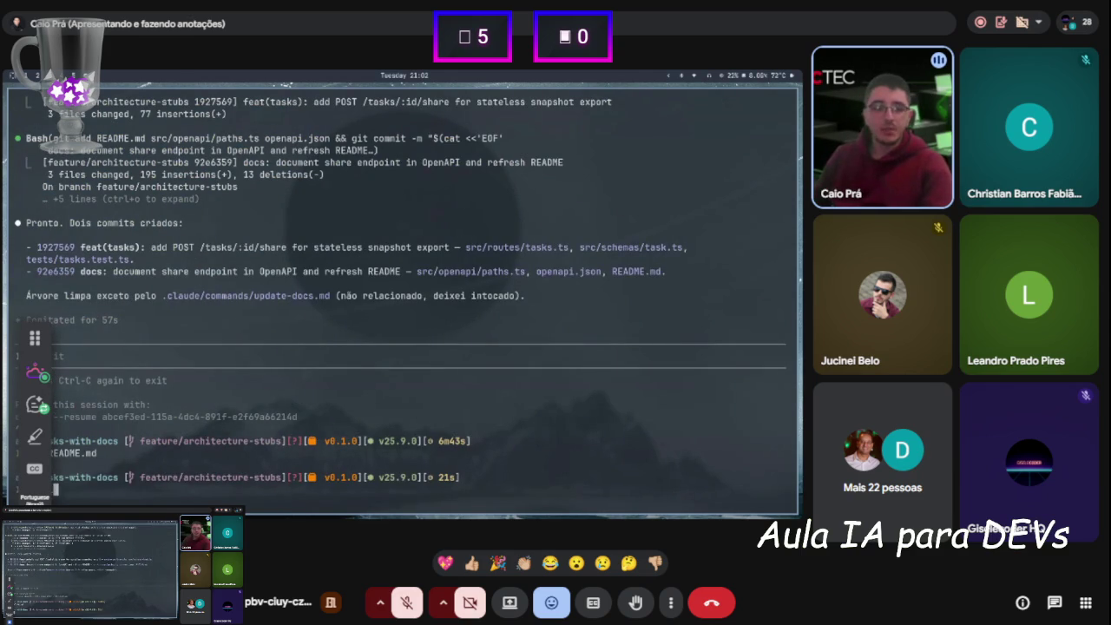
Check git log for the TaskShare commit, then hide the terminal and switch to the slides browser
type("git log")
key("Return")
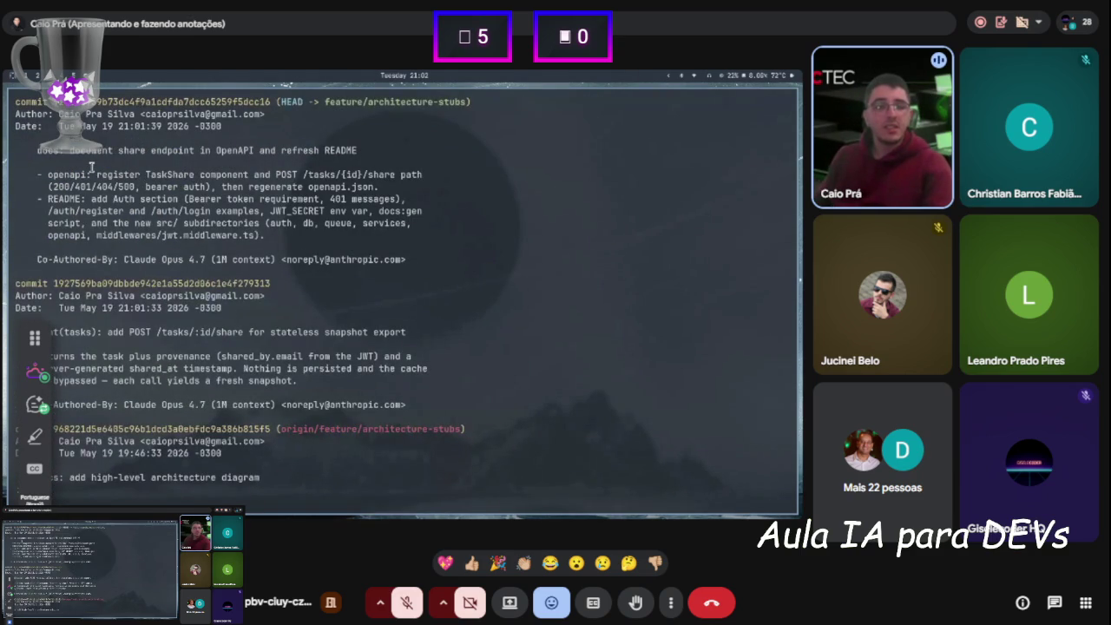
left_click_drag(96, 171, 276, 171)
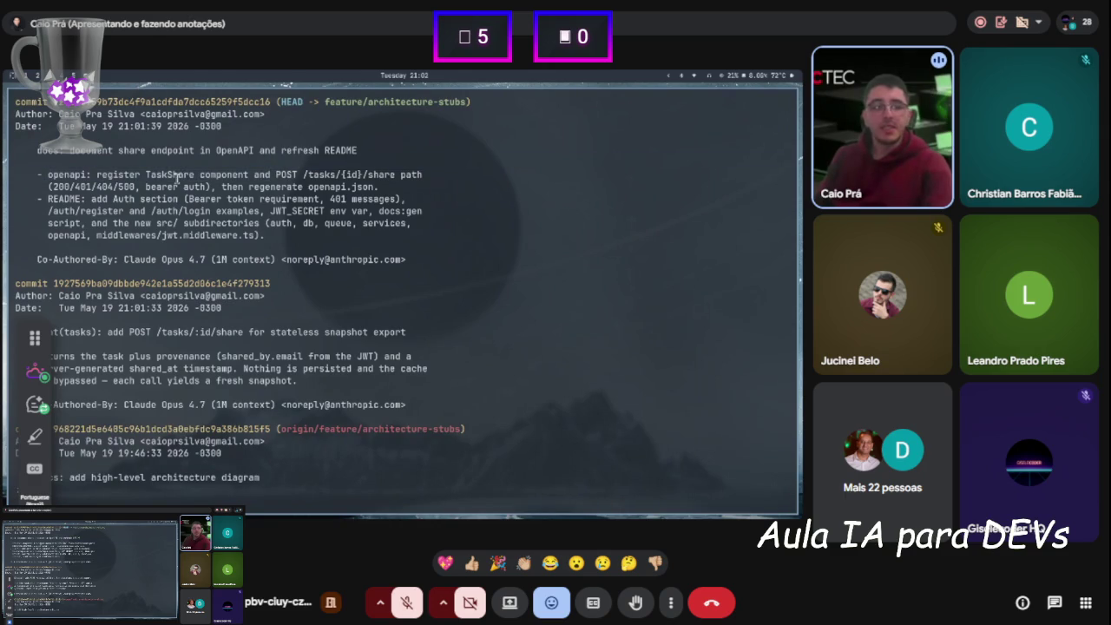
key("q")
key("ctrl+d")
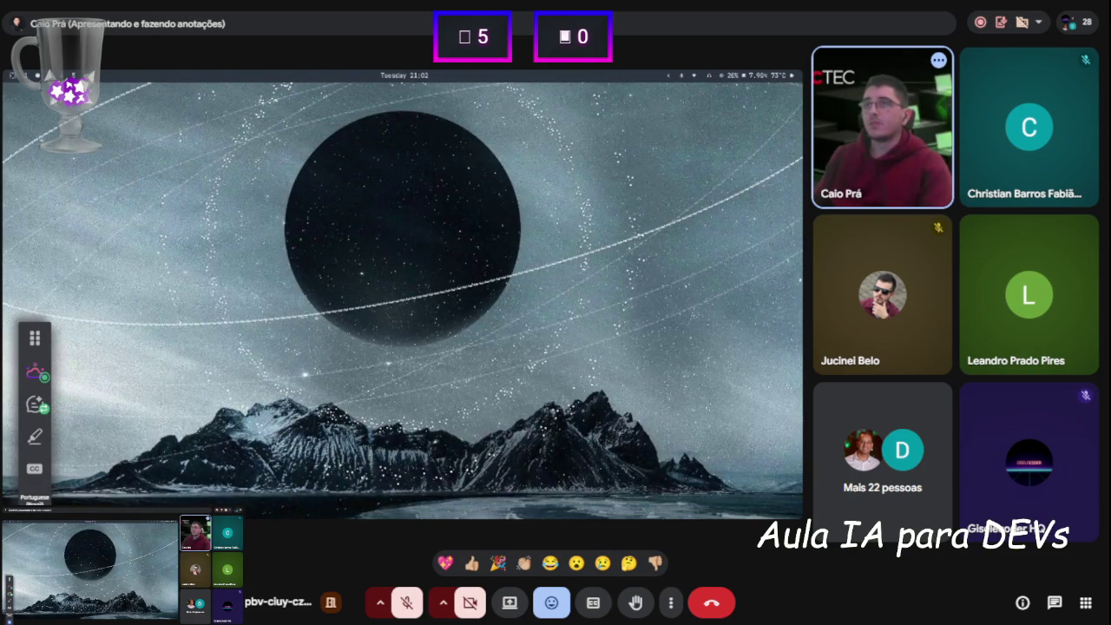
key("alt+Tab")
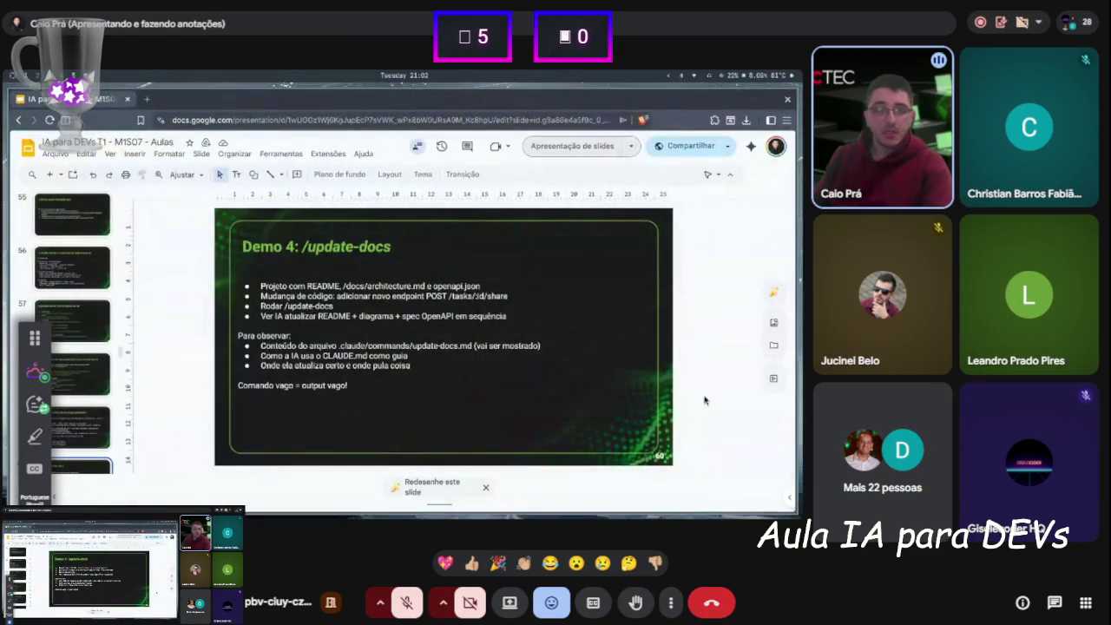
Start the Google Slides lecture deck as a full-screen slideshow
left_click(561, 151)
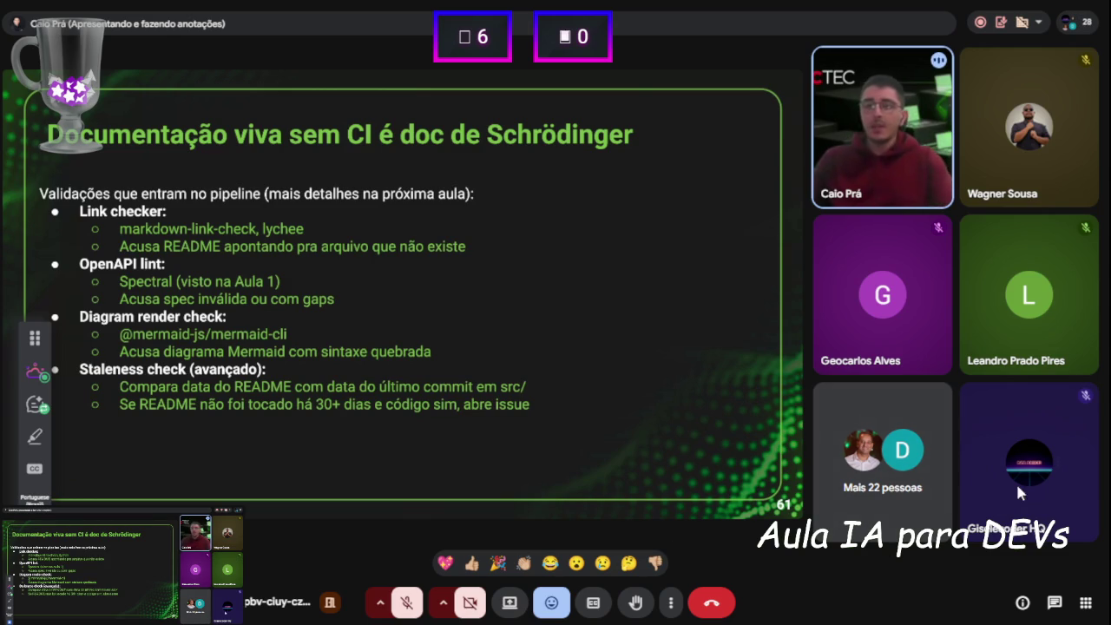
Turn on the camera from the Google Meet toolbar
left_click(469, 607)
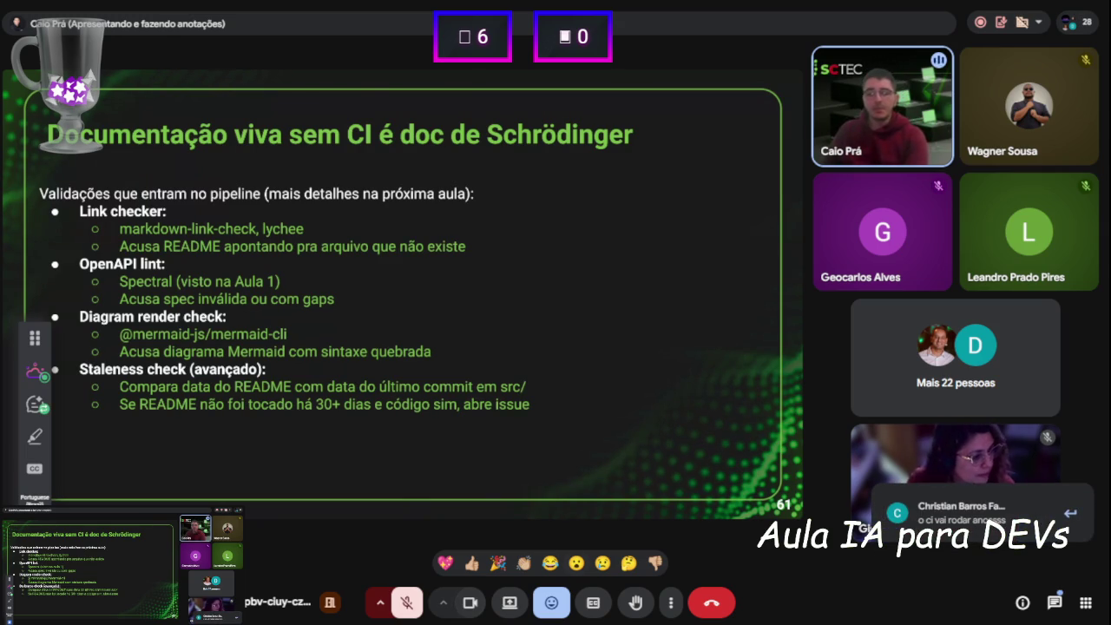
Briefly check the meeting chat while slide 64 remains shared with the class
left_click(1055, 604)
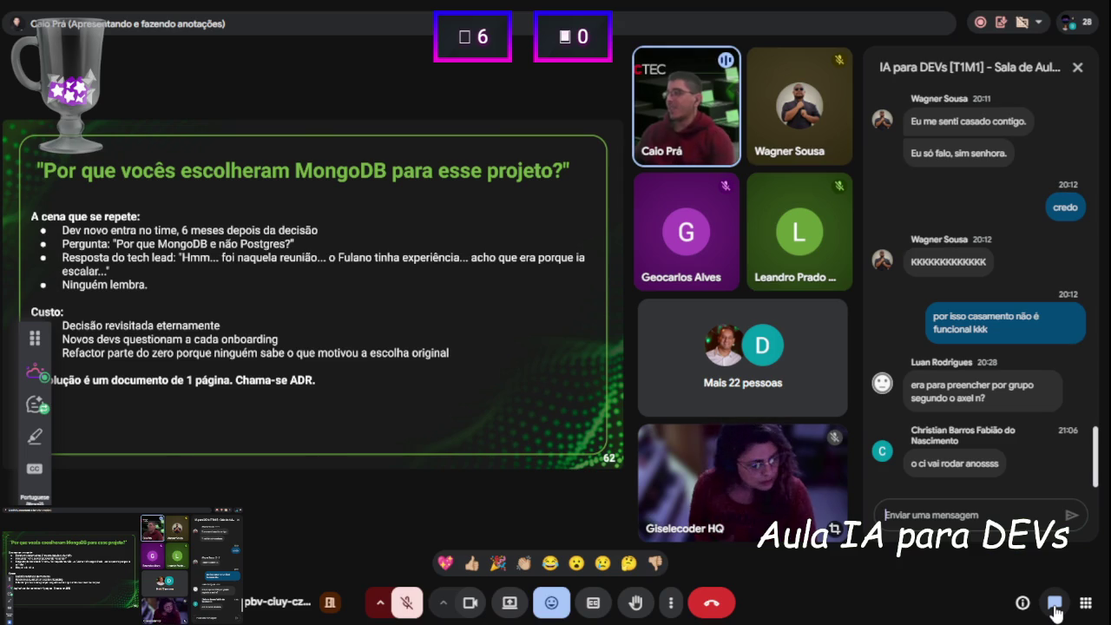
left_click(1055, 607)
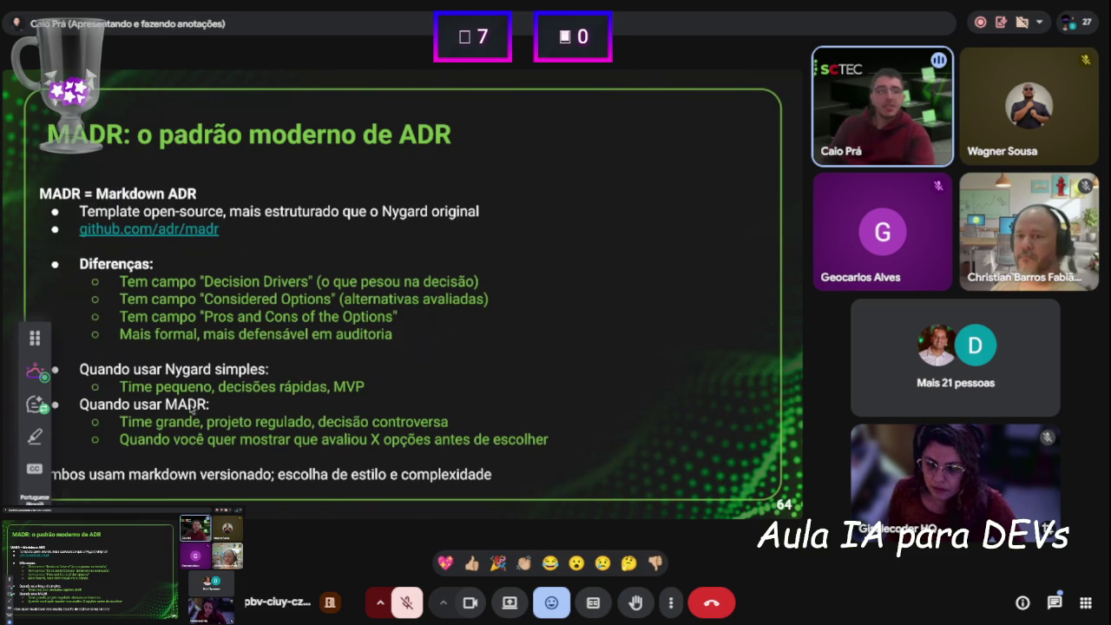
Go to the github.com/adr/madr repository, keep its docs site in a background tab, and open adr-template.md
left_click(192, 230)
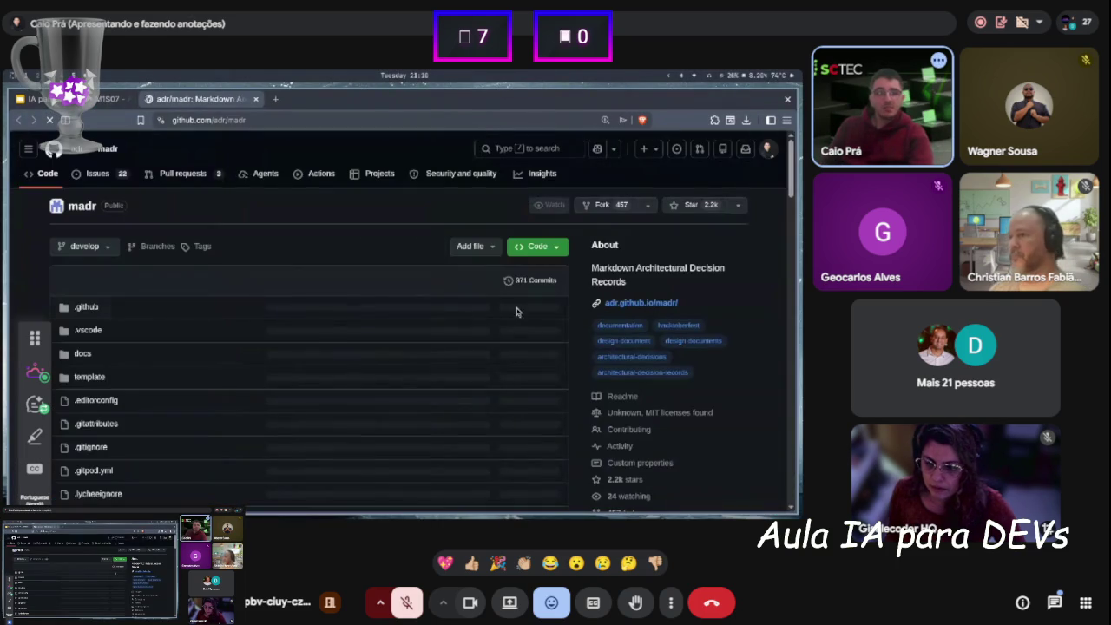
middle_click(638, 303)
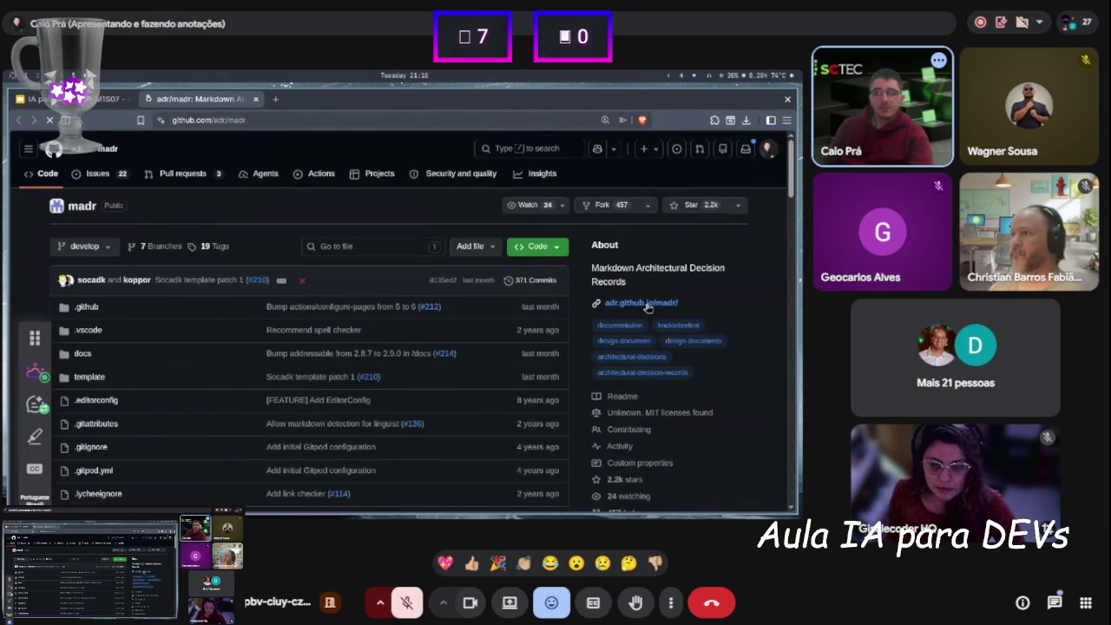
scroll(618, 300, "down", 3)
scroll(618, 299, "down", 10)
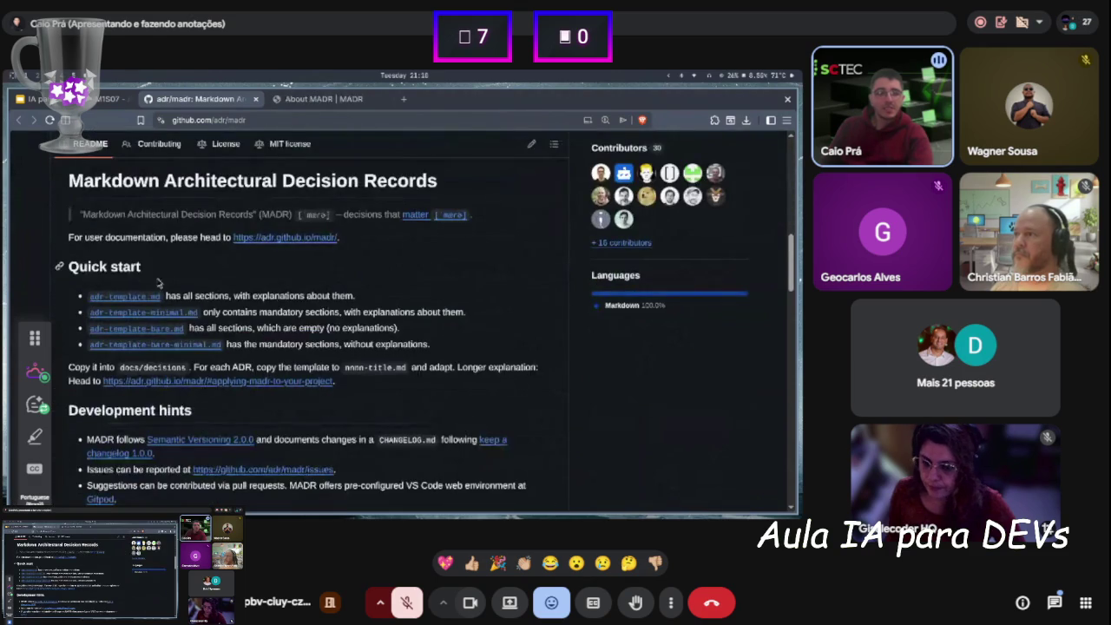
left_click(126, 296)
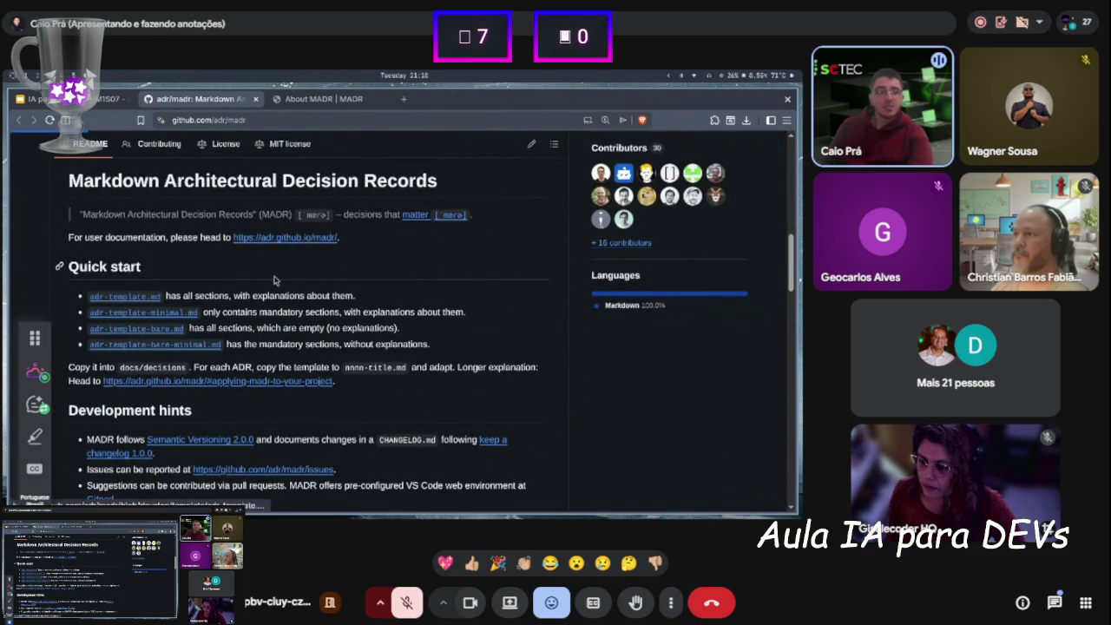
Read through adr-template.md at 125% zoom, glance at the About MADR site, then return to the slides
scroll(334, 322, "down", 1)
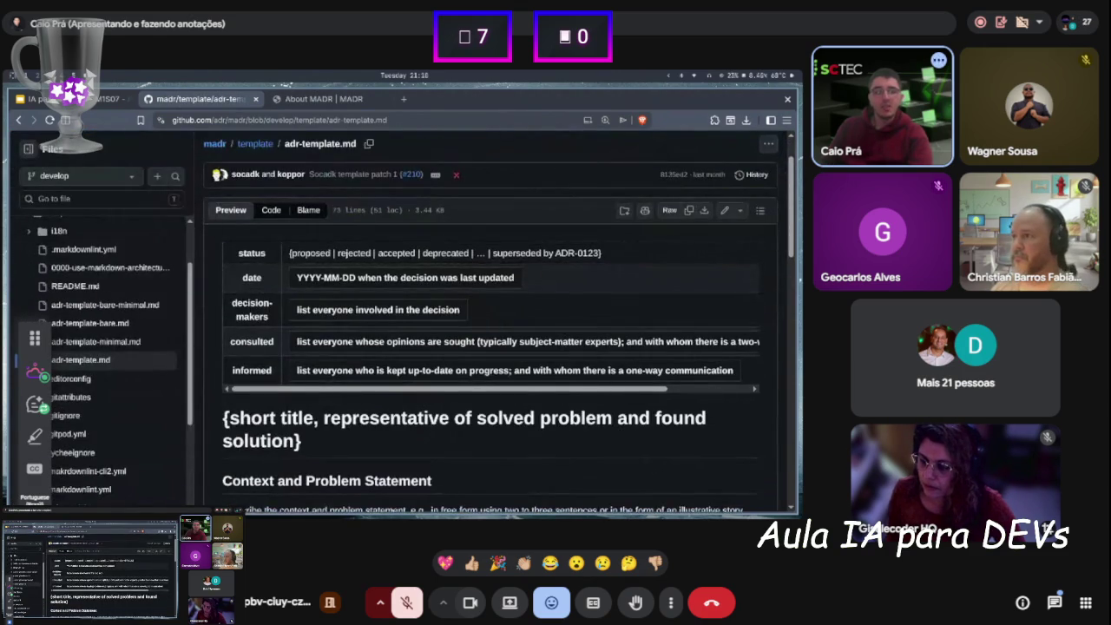
key("ctrl+plus")
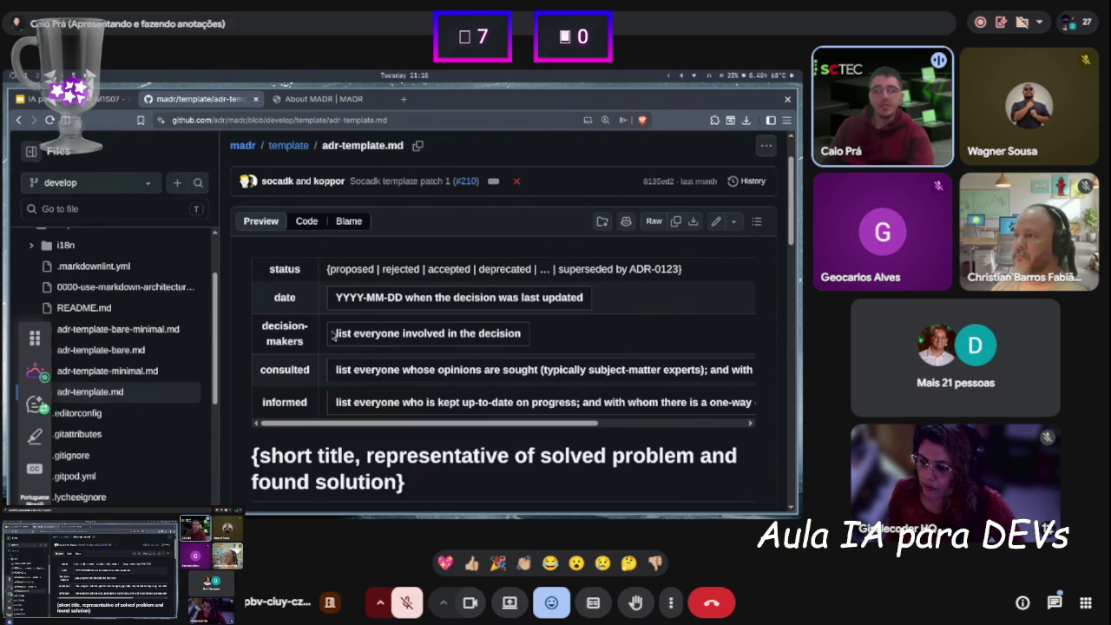
scroll(295, 373, "down", 3)
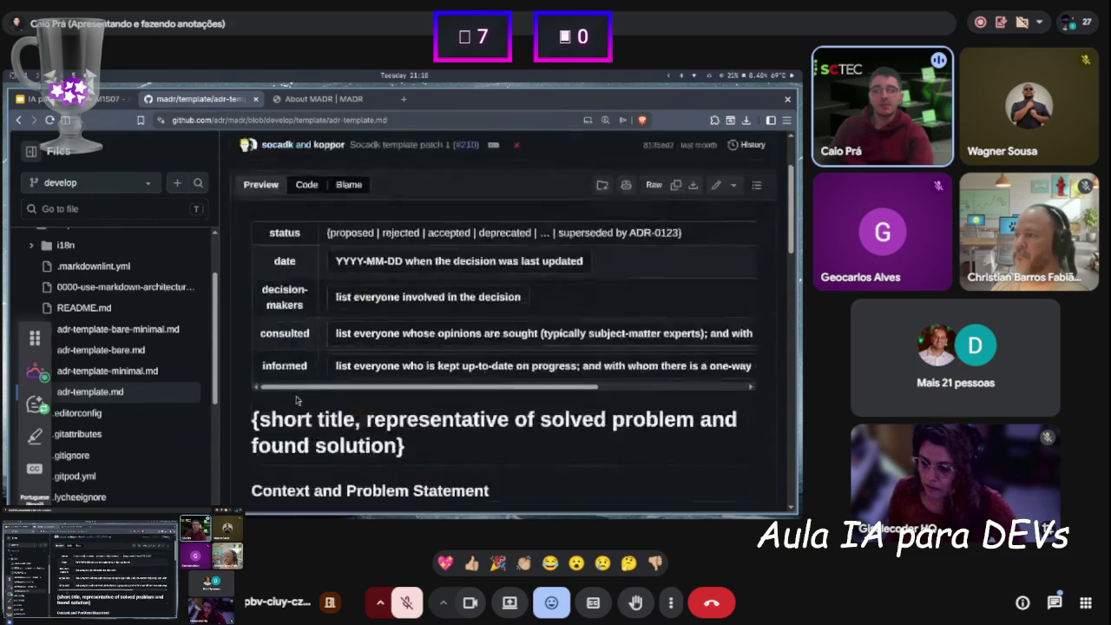
scroll(304, 321, "down", 4)
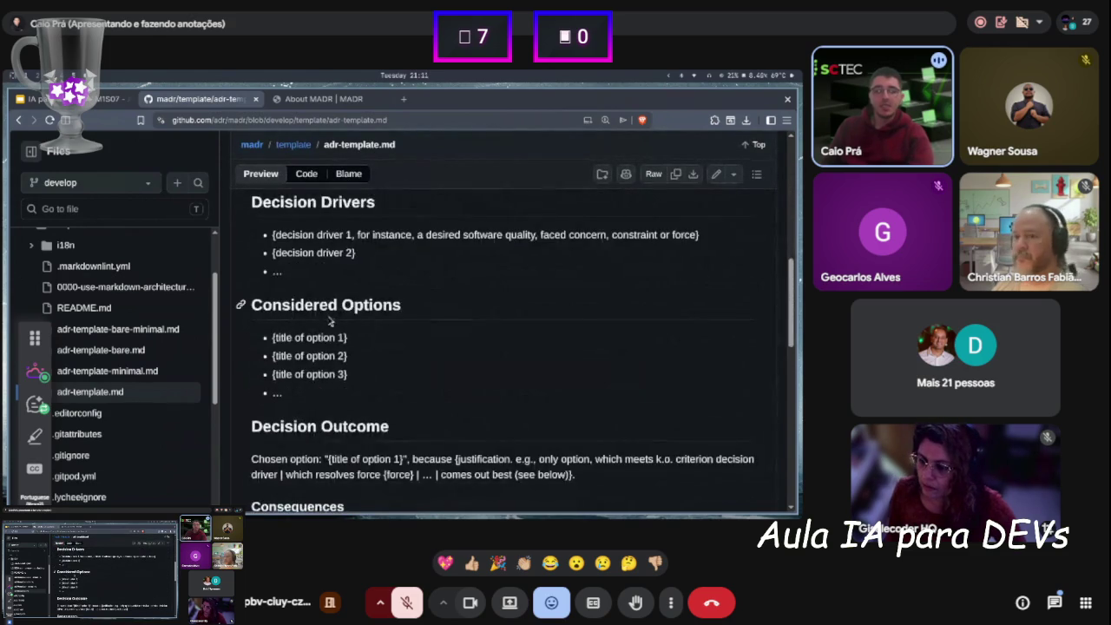
scroll(325, 325, "down", 4)
scroll(338, 349, "down", 5)
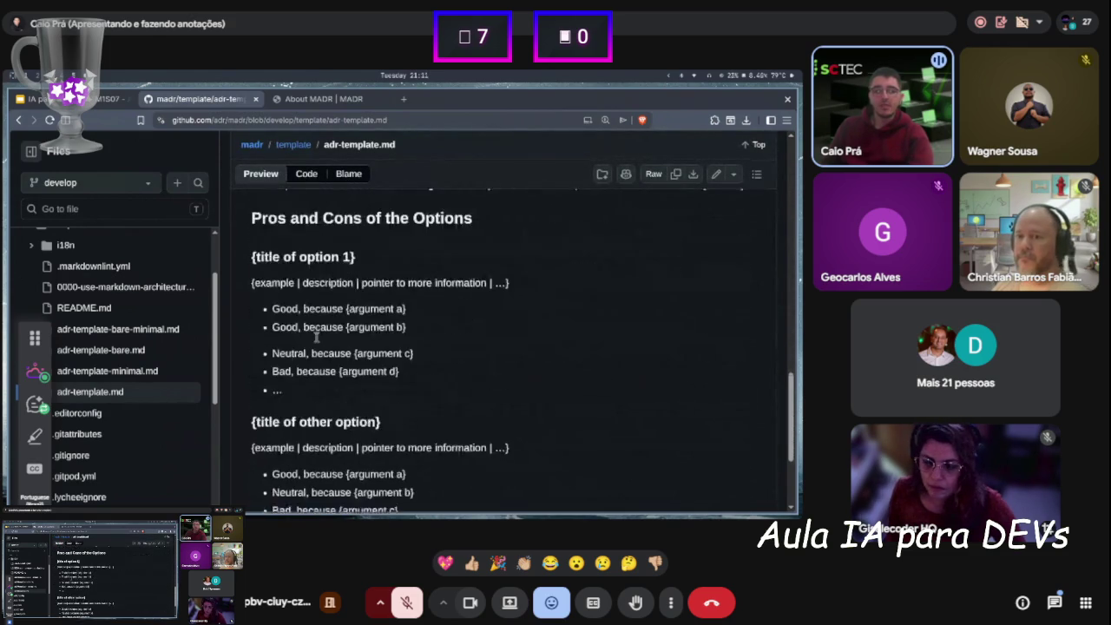
left_click(321, 98)
key("ctrl+1")
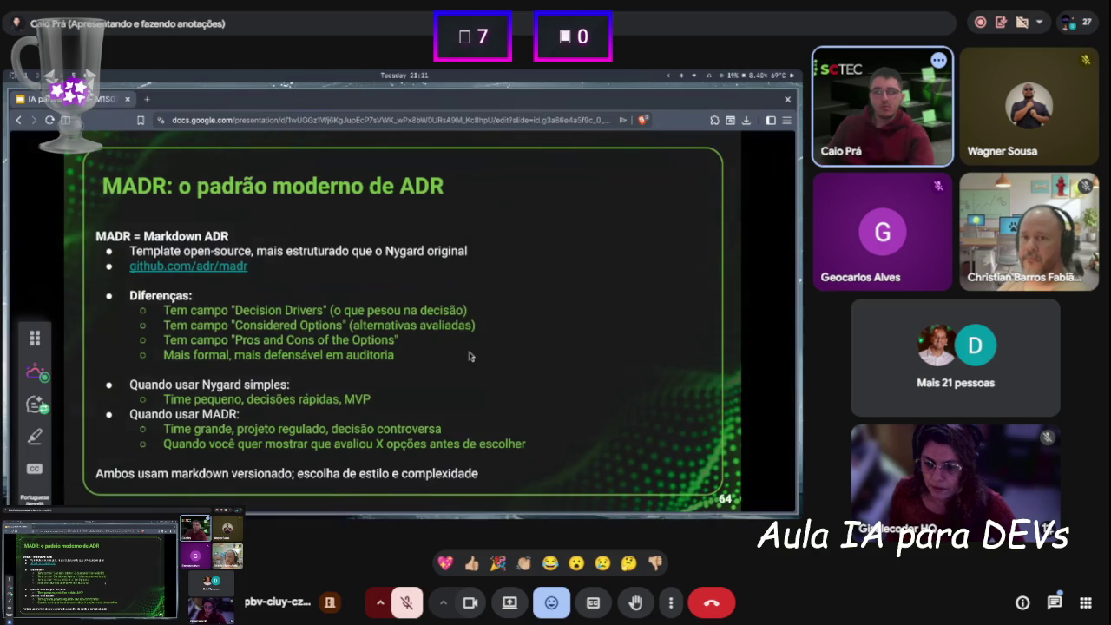
Restart the full-screen slideshow and step back to slide 64, 'MADR: o padrão moderno de ADR'
key("Right")
key("Escape")
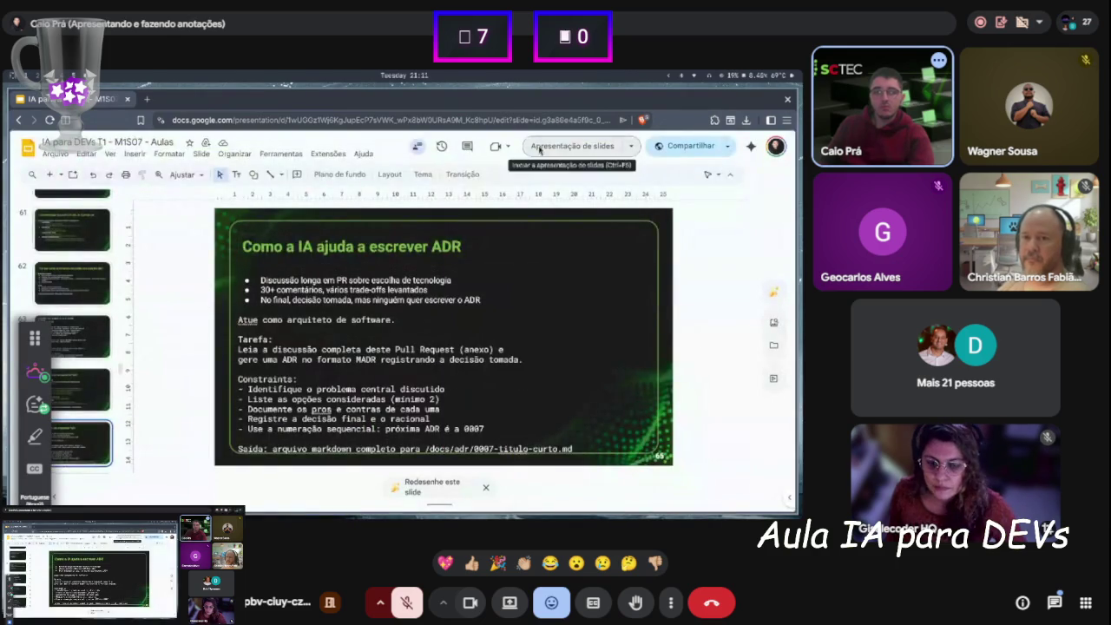
left_click(534, 148)
key("Left")
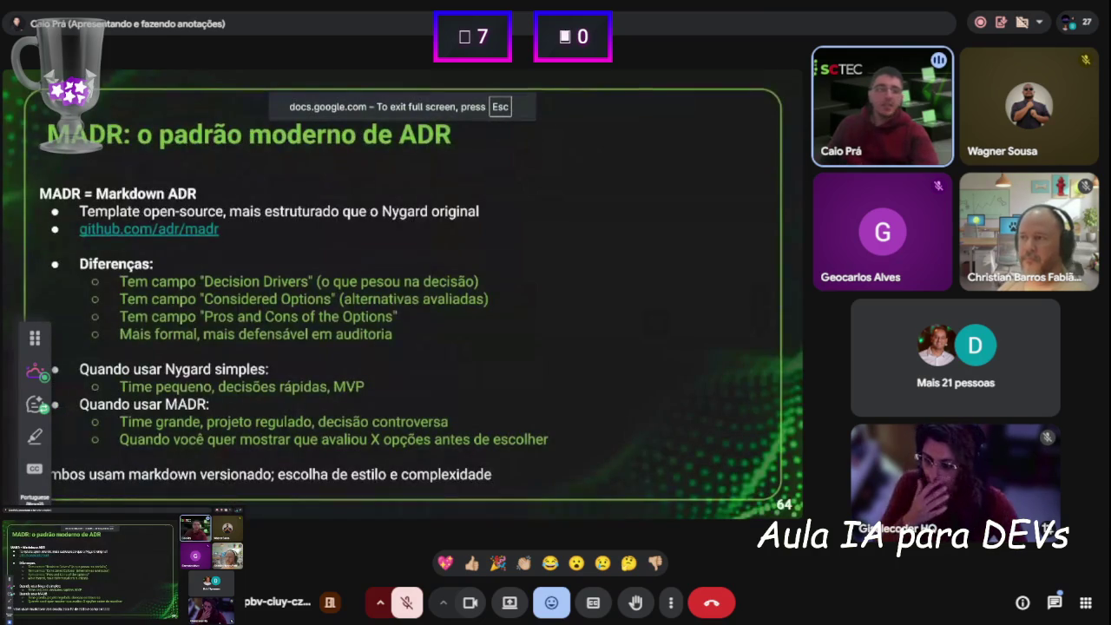
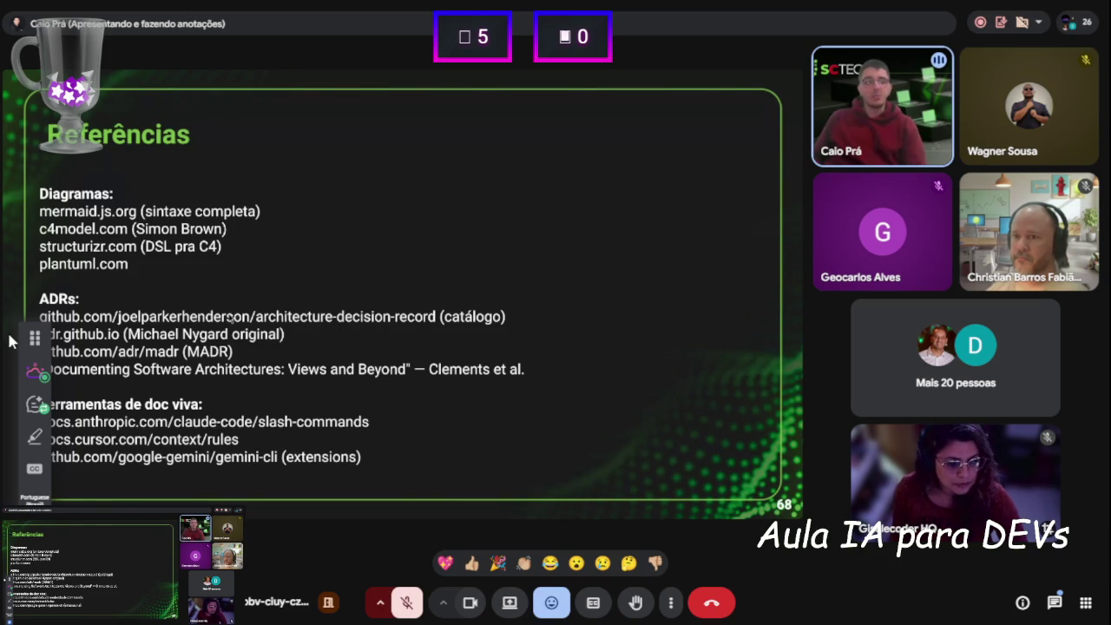
Move the annotation toolbar aside, advance to the Exercícios slide, and open the meeting chat
mouse_move(67, 173)
left_mouse_down()
mouse_move(863, 266)
mouse_move(793, 290)
left_mouse_up()
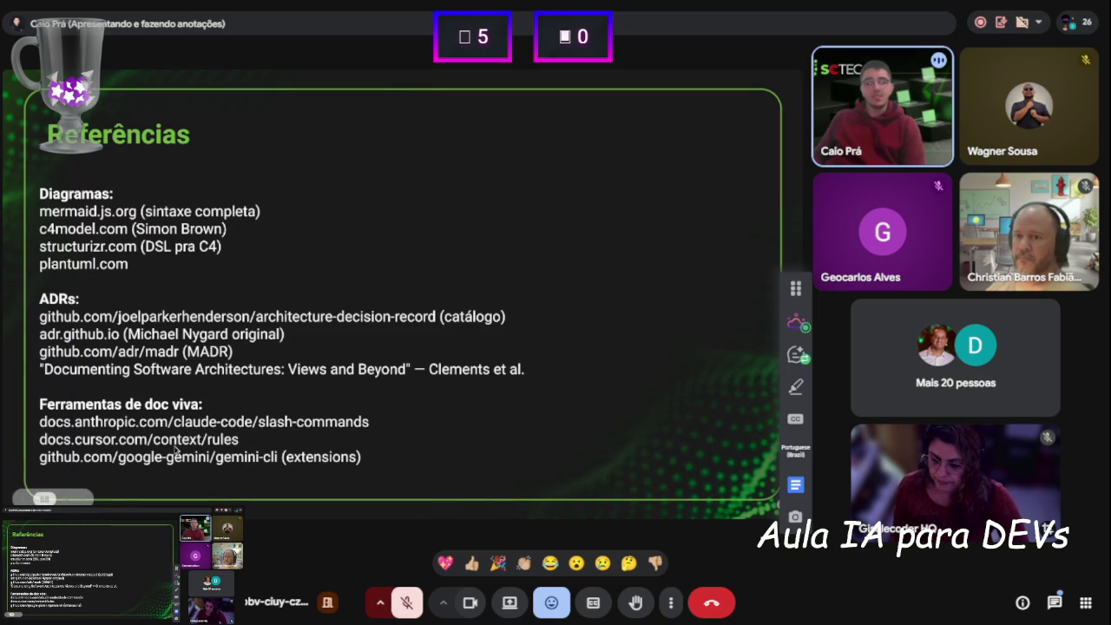
left_click(531, 371)
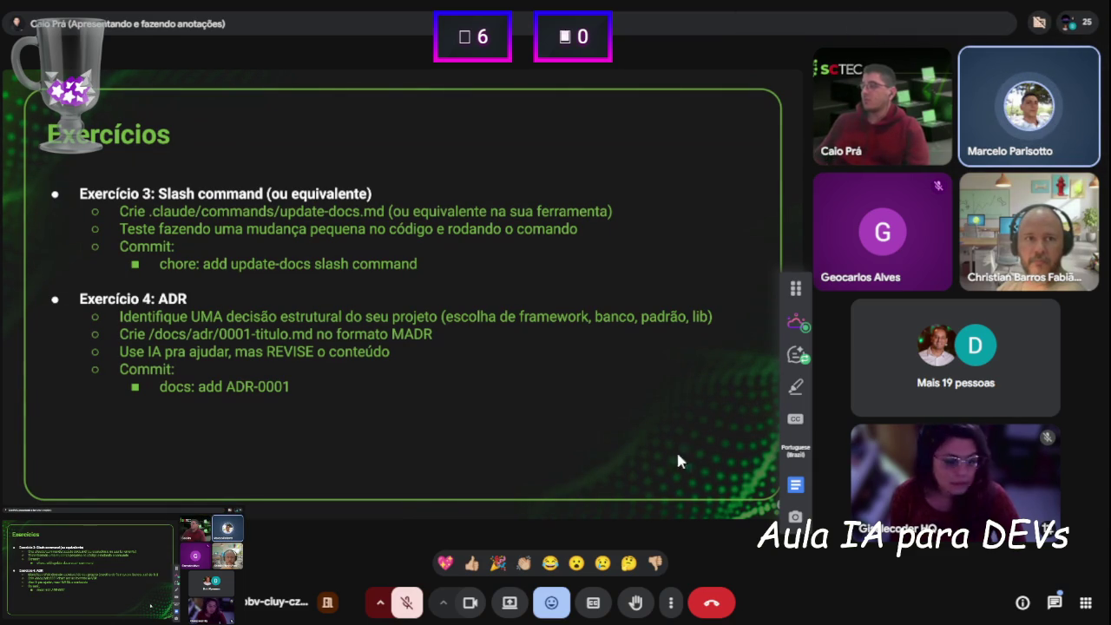
left_click(1054, 602)
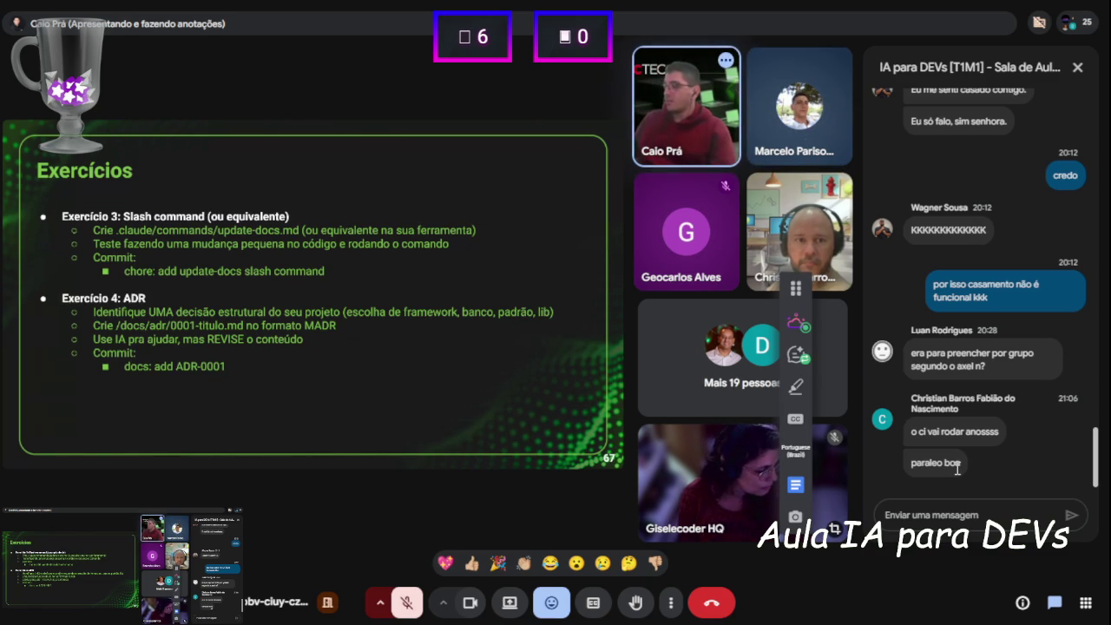
Write and correct the chat message to 'vai dar um tempo pra gente fazer o trabalho', then send it
left_click(977, 516)
type("va")
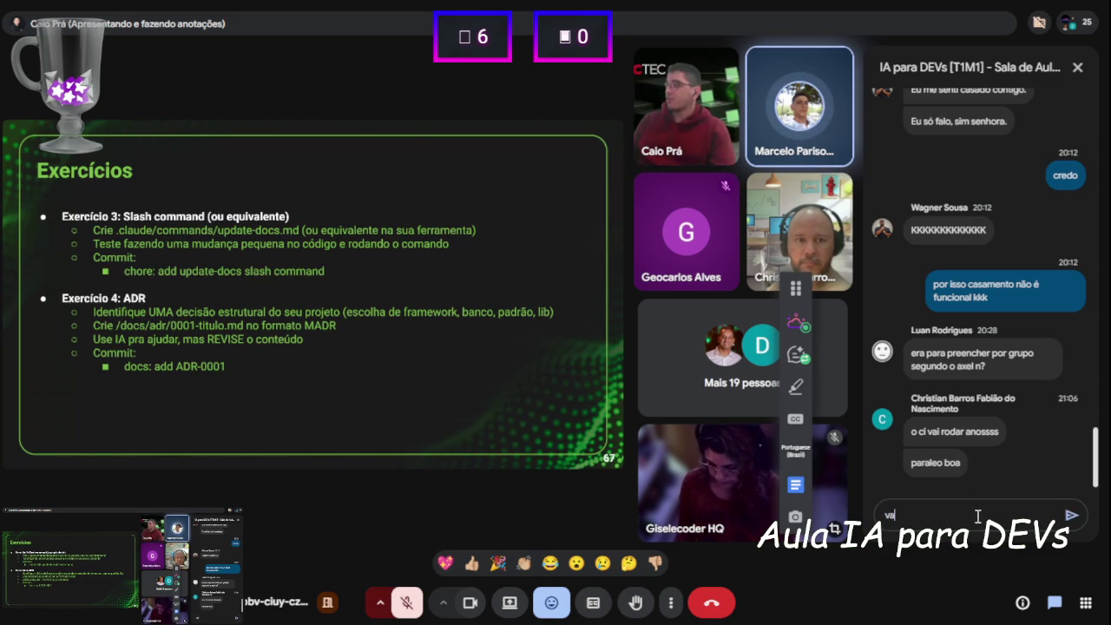
type("i dar um tempo")
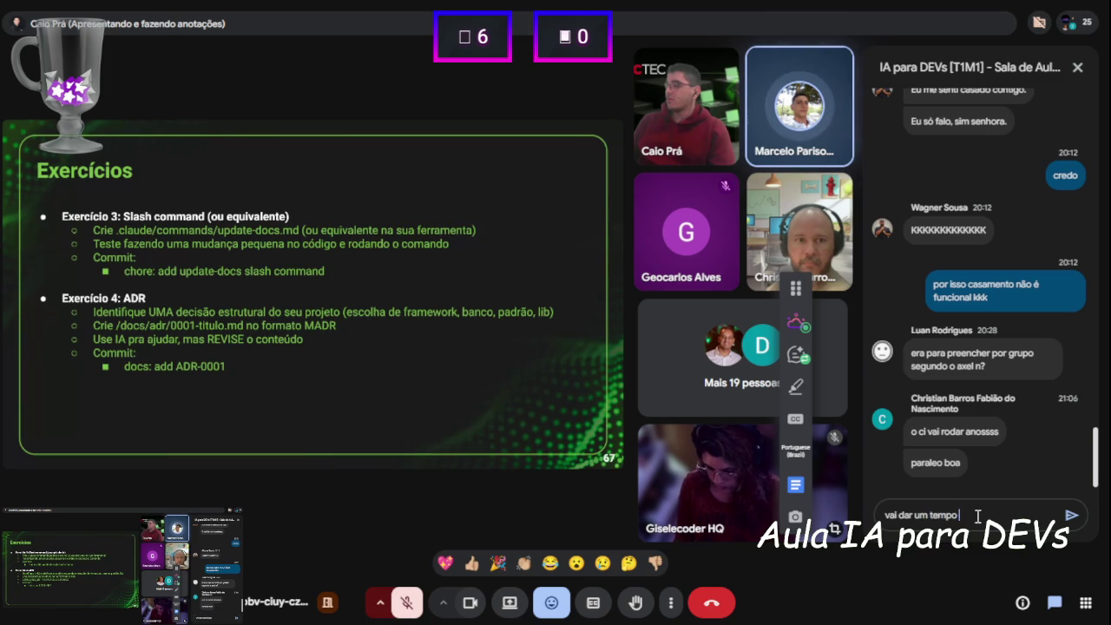
type(" pra gente trabalhar")
key("ctrl+shift+Left")
key("ctrl+shift+Left")
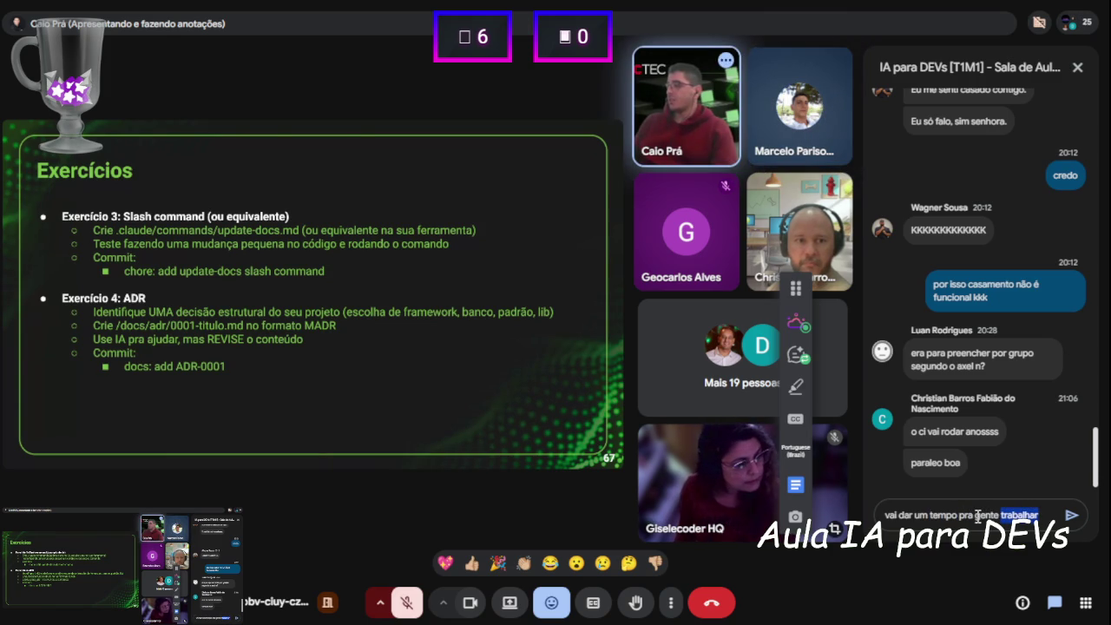
type("gente t")
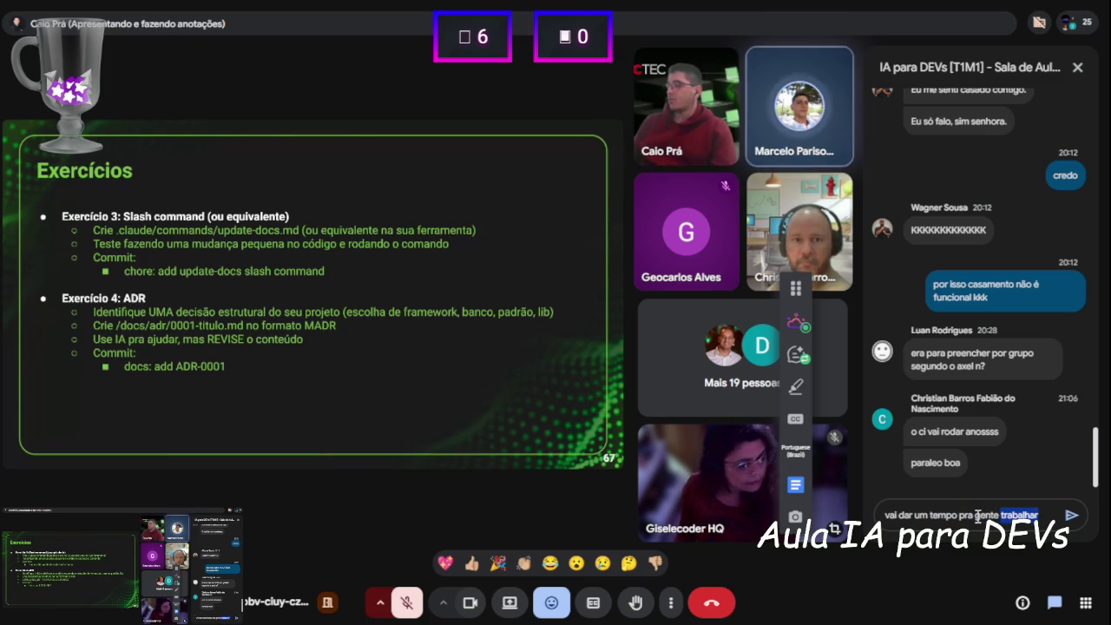
type(" o trabalho")
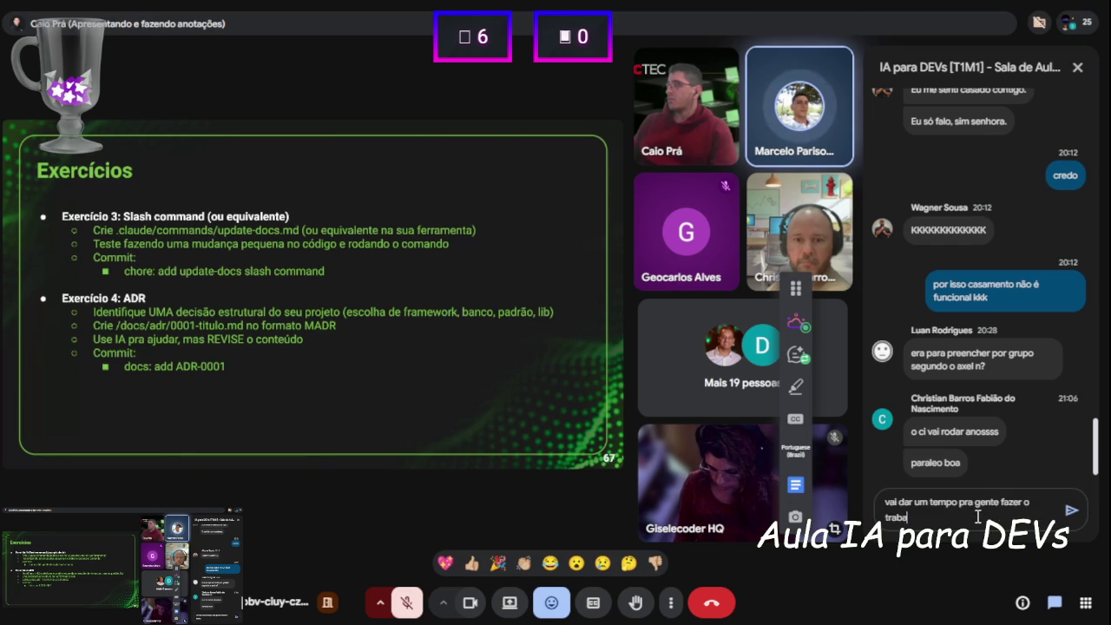
key("Return")
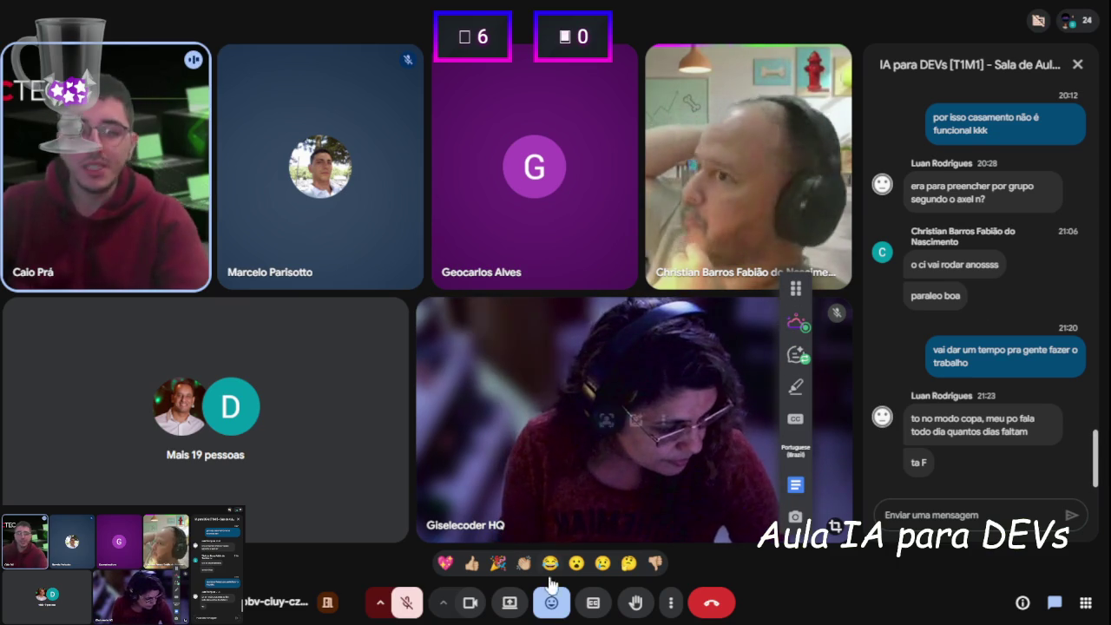
Turn off the host's camera and move the meeting-ended page into a floating window
left_click(469, 602)
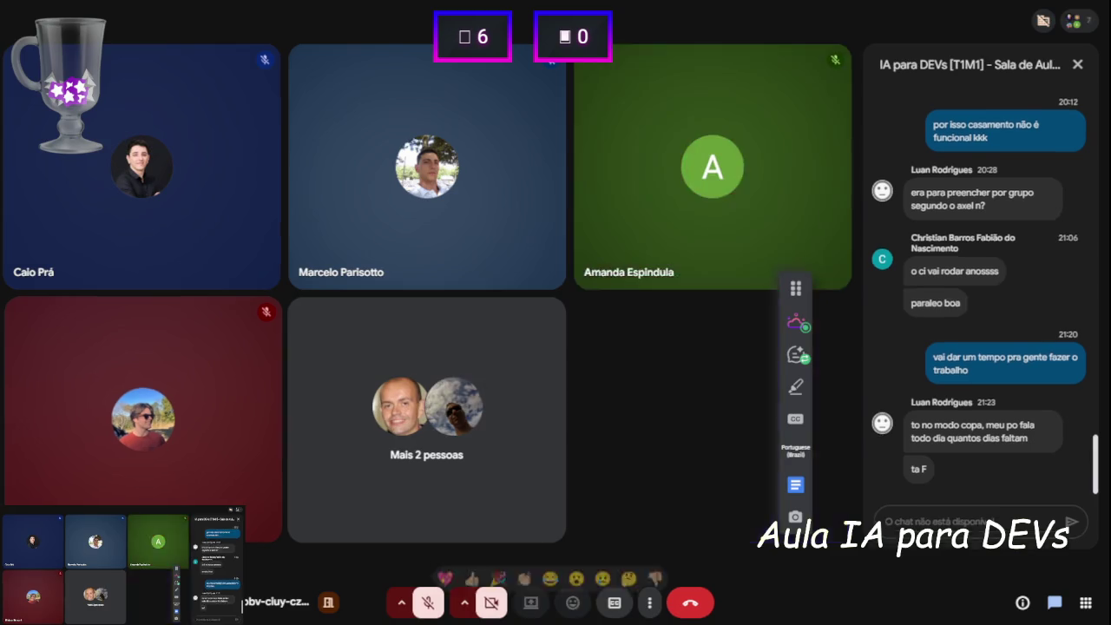
key("ctrl+Tab")
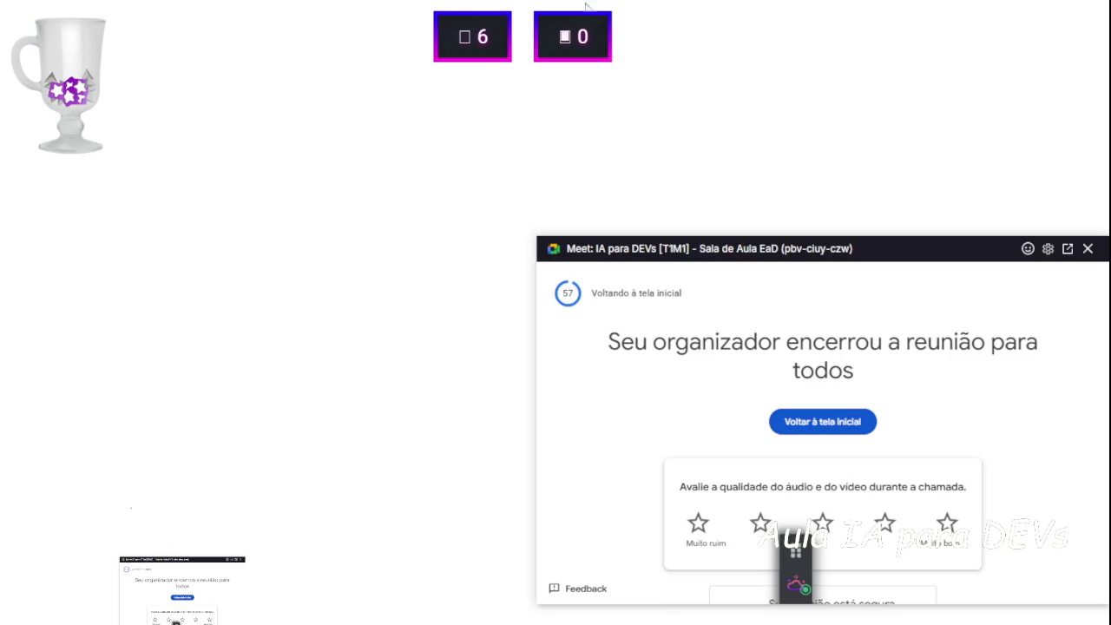
Dismiss the Meet pop-out and upgrade offer, exit full screen, and close the Tactiq and Meet tabs
left_click(1088, 246)
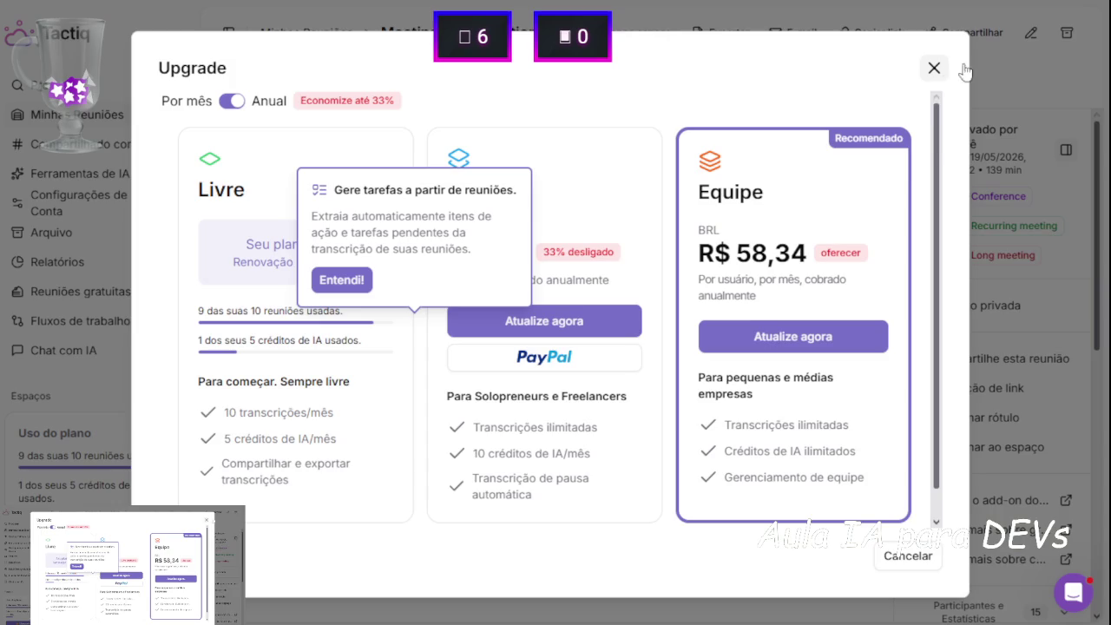
left_click(955, 71)
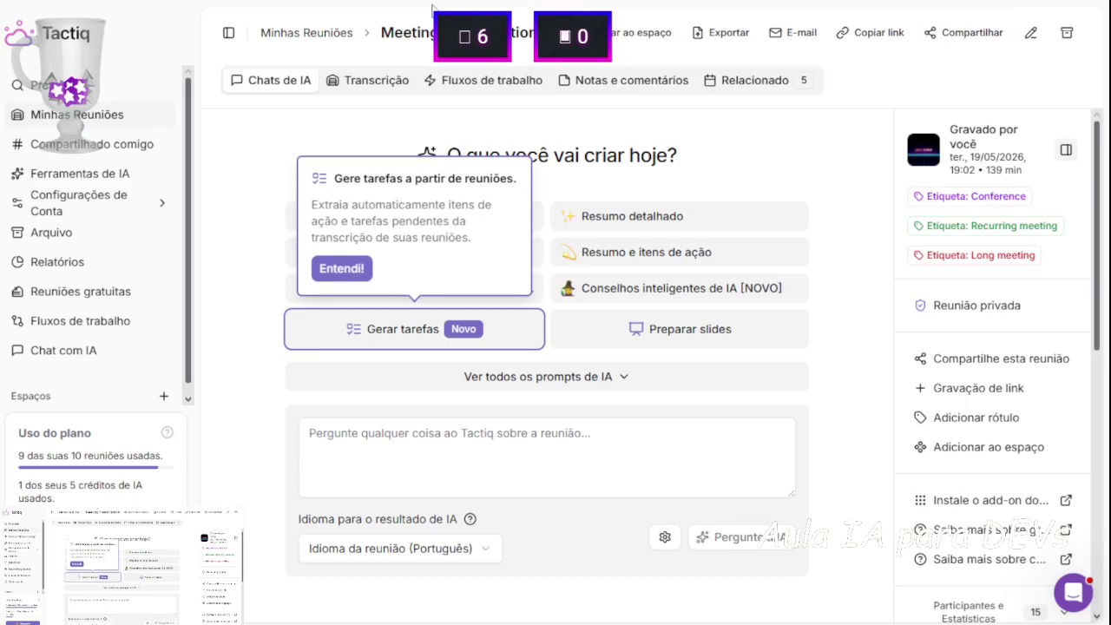
key("F11")
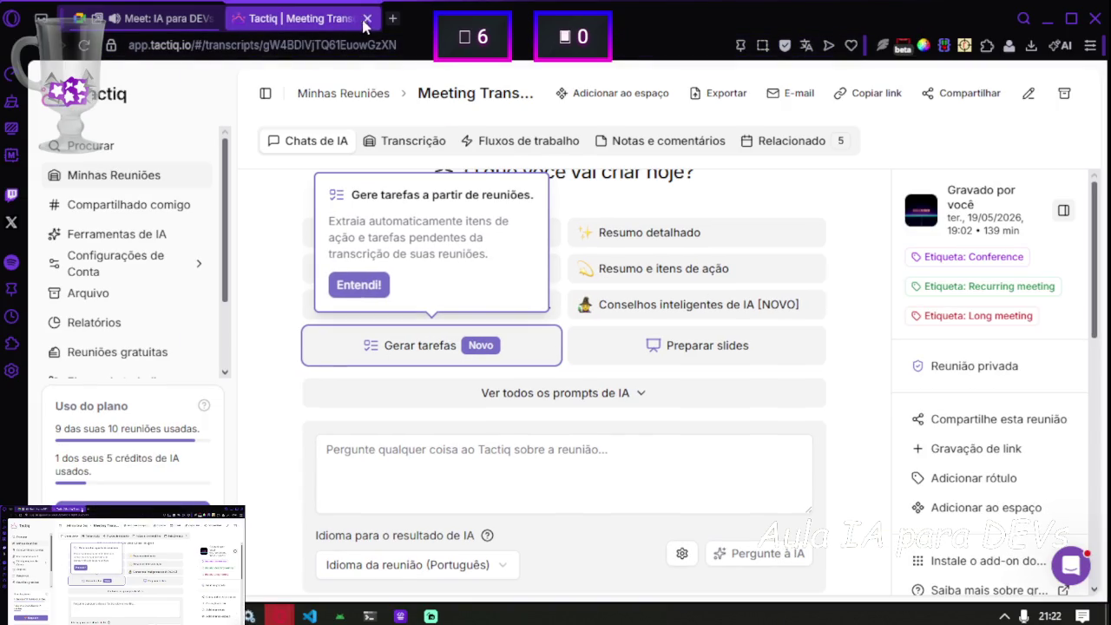
left_click(367, 19)
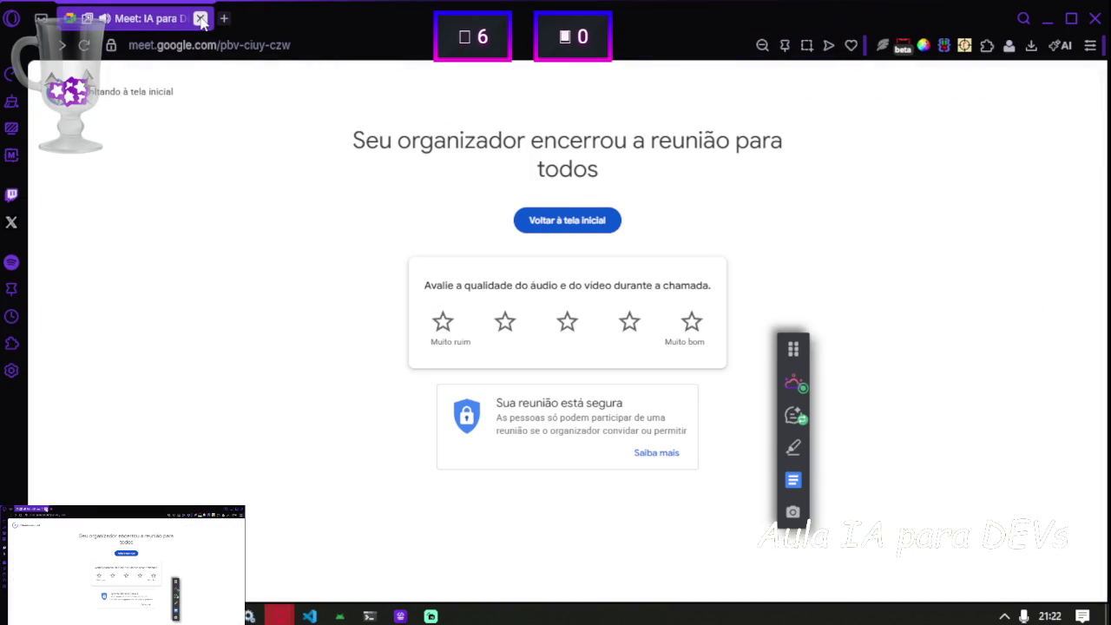
left_click(201, 18)
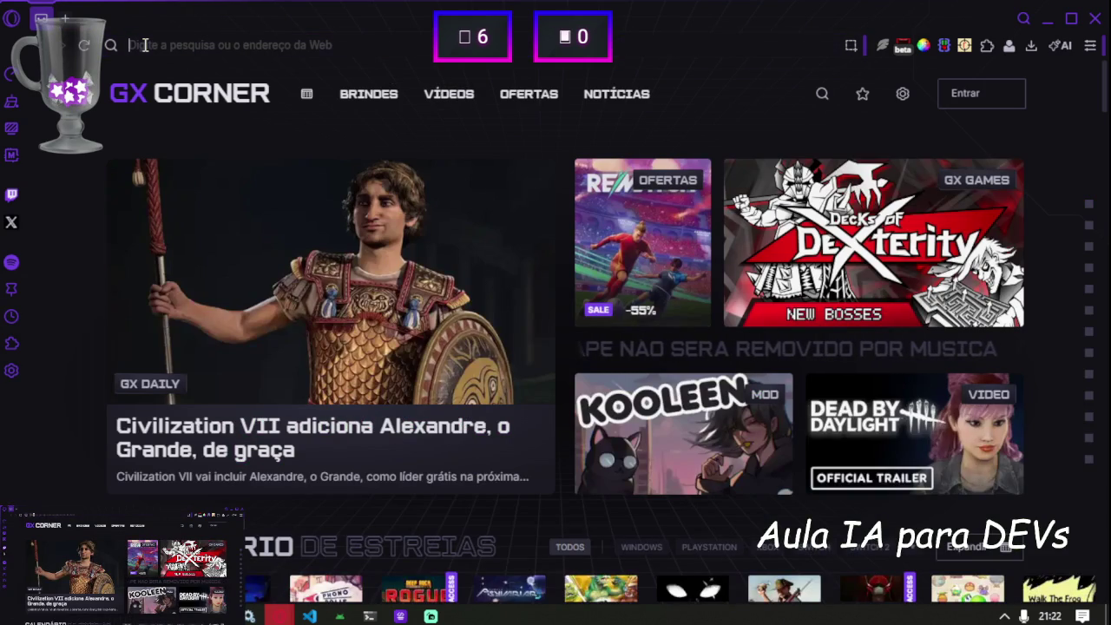
Go to youtube.com and open the No Rush Tonight lofi livestream
type("youtube.com")
key("Return")
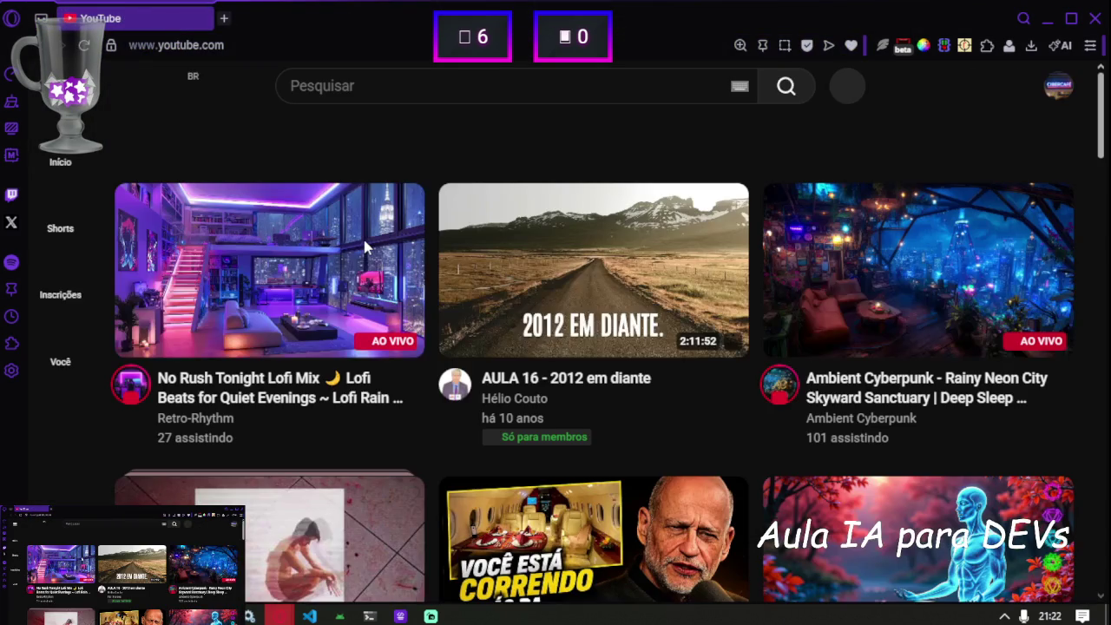
left_click(365, 247)
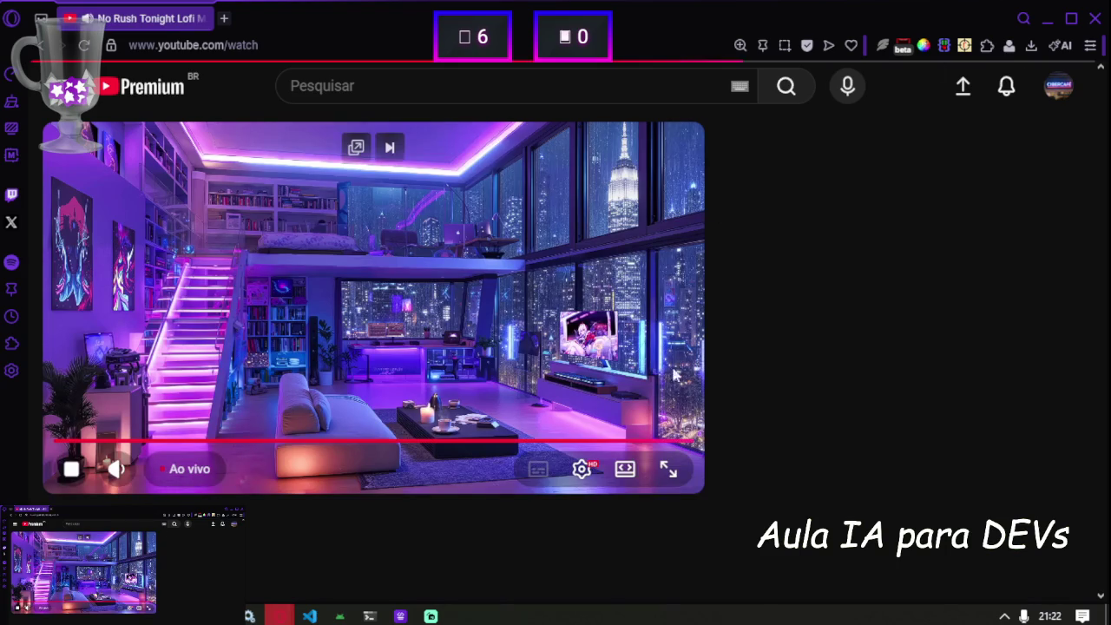
Play the No Rush Tonight Lofi Mix livestream full screen, with the browser in full screen
key("f")
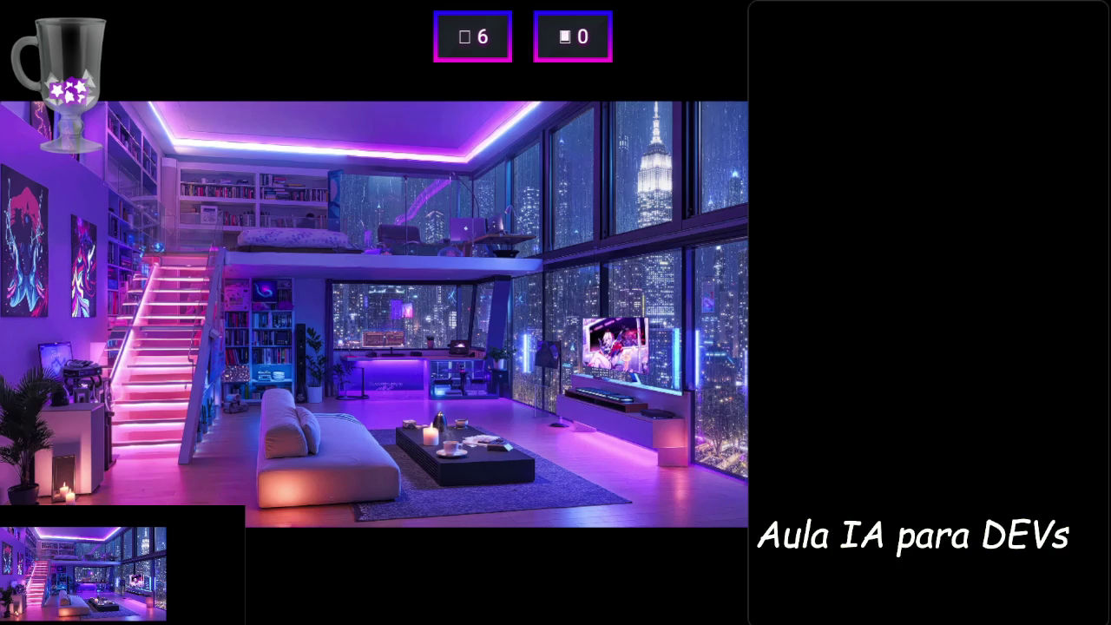
mouse_move(233, 434)
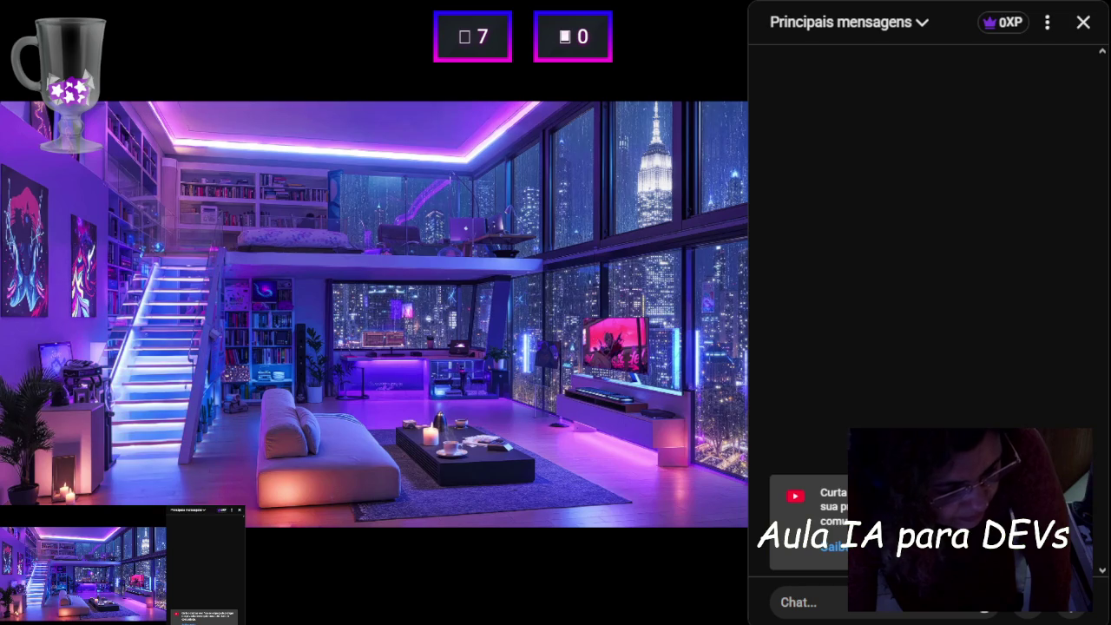
key("f")
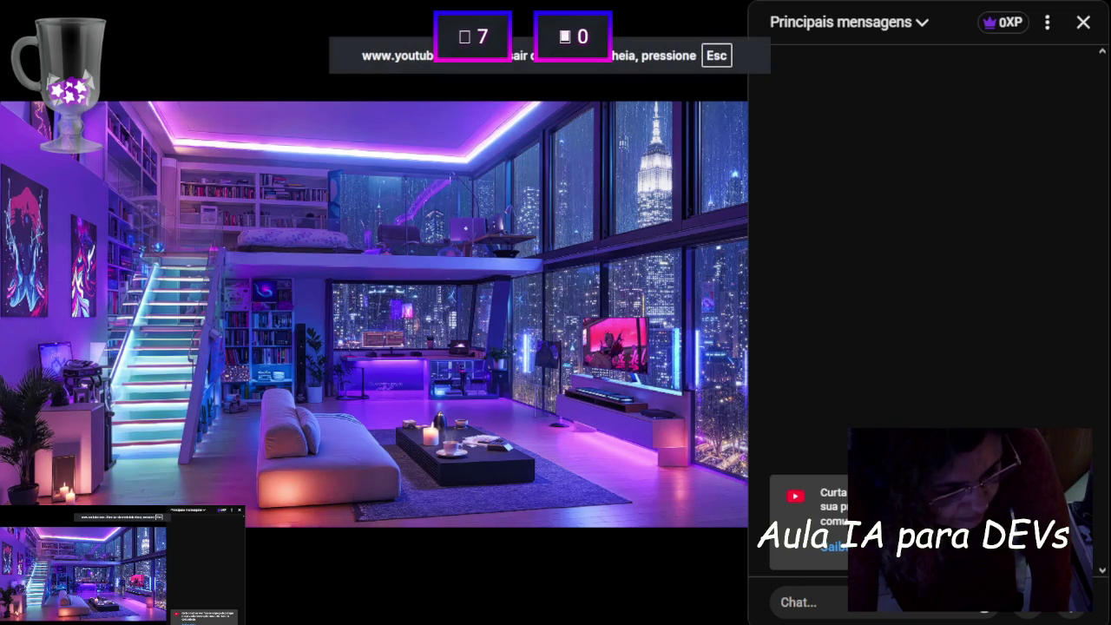